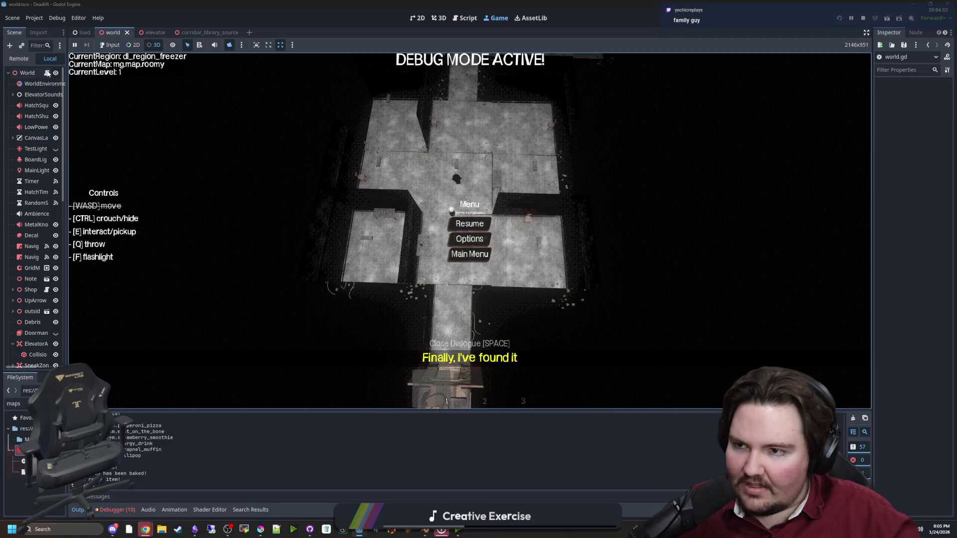
# Open world.gd in the script editor and save the scene and script.
pyautogui.click(47, 73)
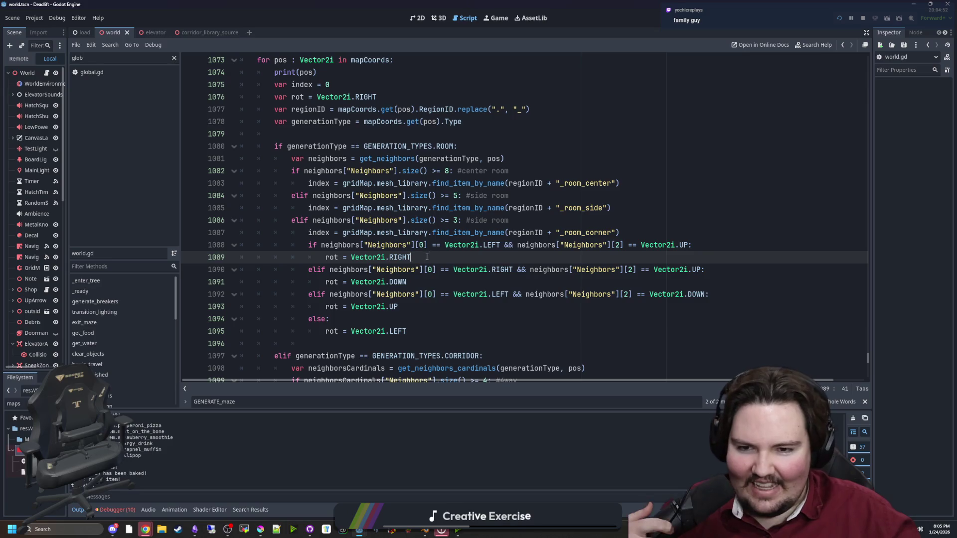
pyautogui.hotkey('ctrl', 's')
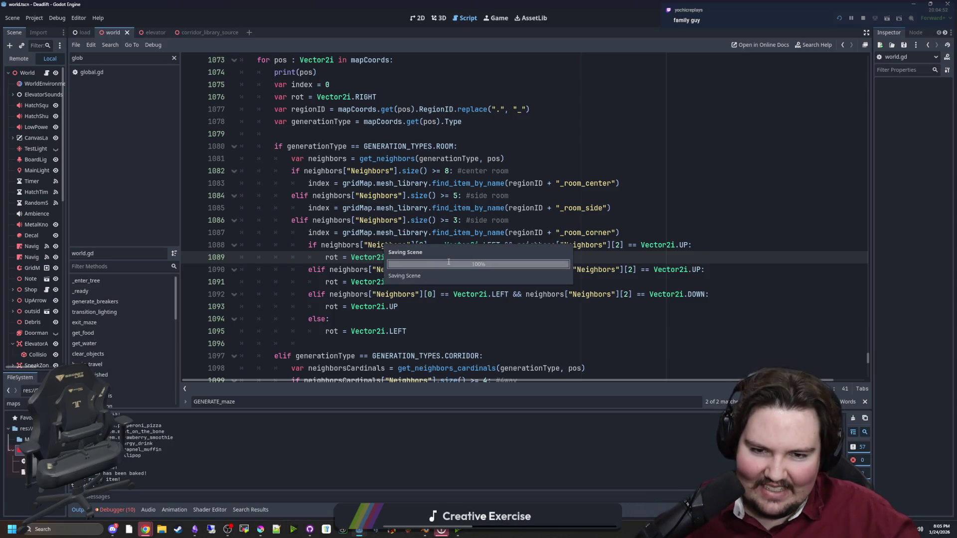
pyautogui.hotkey('ctrl', 's')
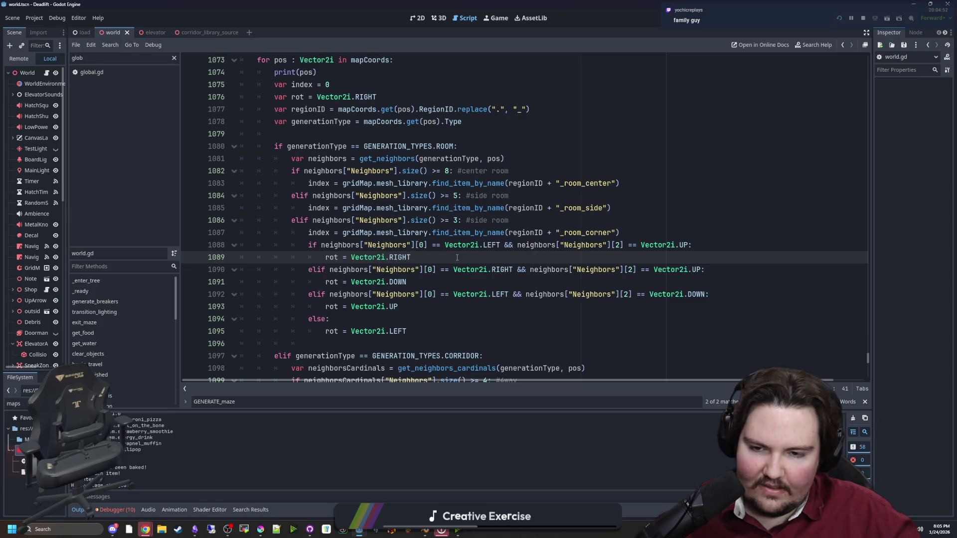
pyautogui.hotkey('ctrl', 's')
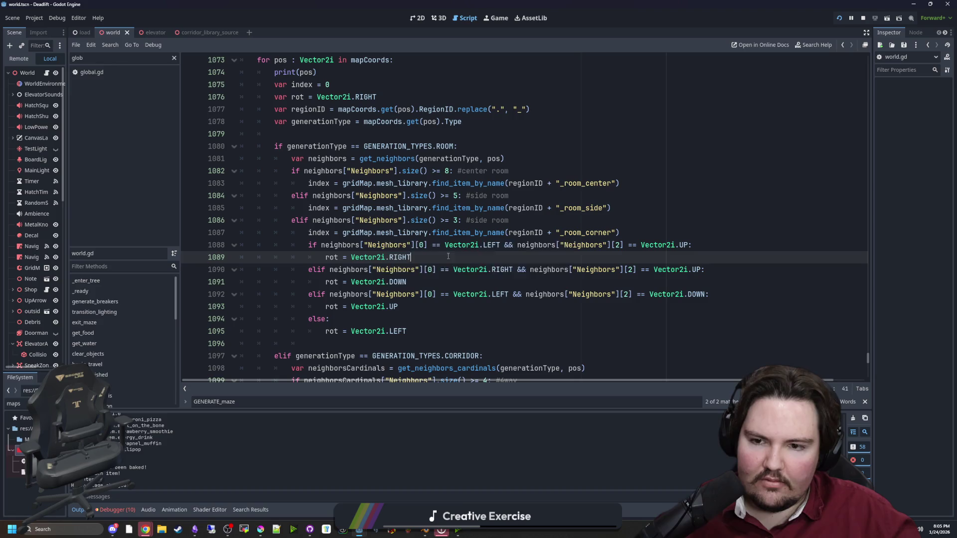
pyautogui.hotkey('ctrl', 's')
pyautogui.hotkey('ctrl', 's')
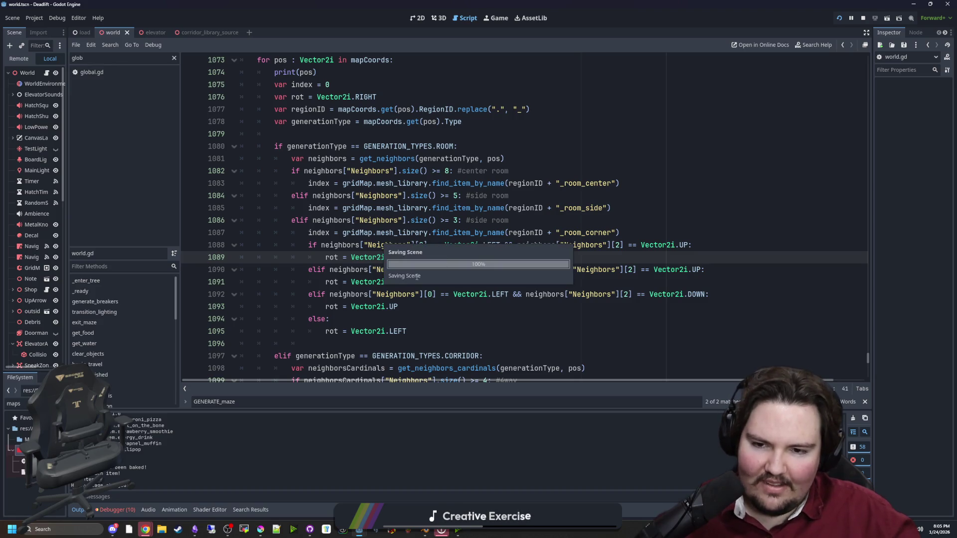
# Set line 1093 to Vector2i.DOWN and line 1091 to Vector2i.UP, save, and return to the game.
pyautogui.click(406, 307)
pyautogui.press('BackSpace')
pyautogui.press('BackSpace')
pyautogui.write('down')
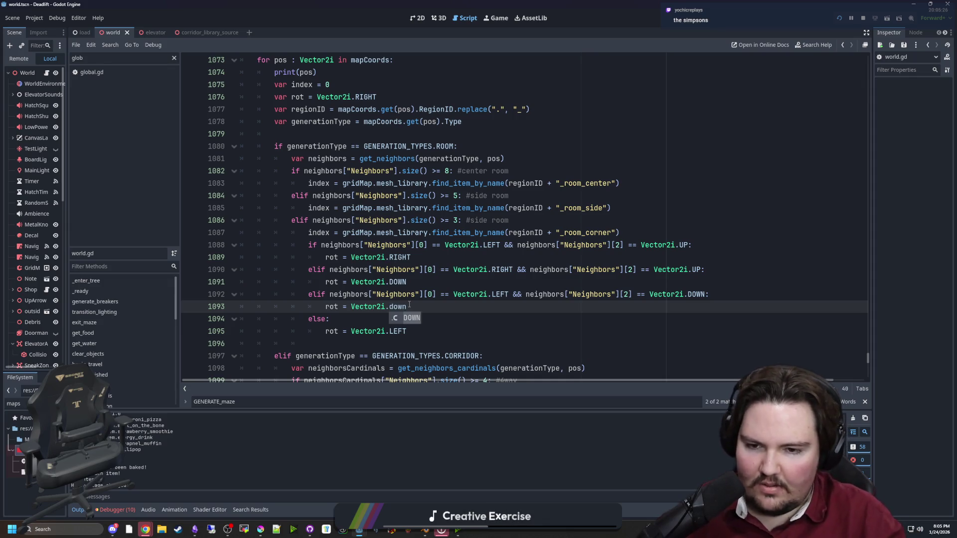
pyautogui.press('Return')
pyautogui.press('Up')
pyautogui.press('Up')
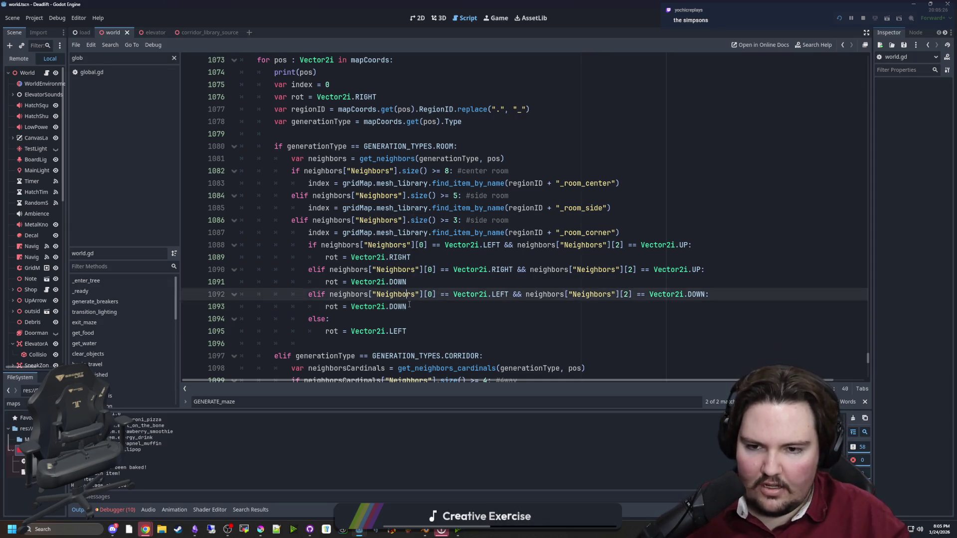
pyautogui.press('BackSpace')
pyautogui.write('UP')
pyautogui.click(409, 306)
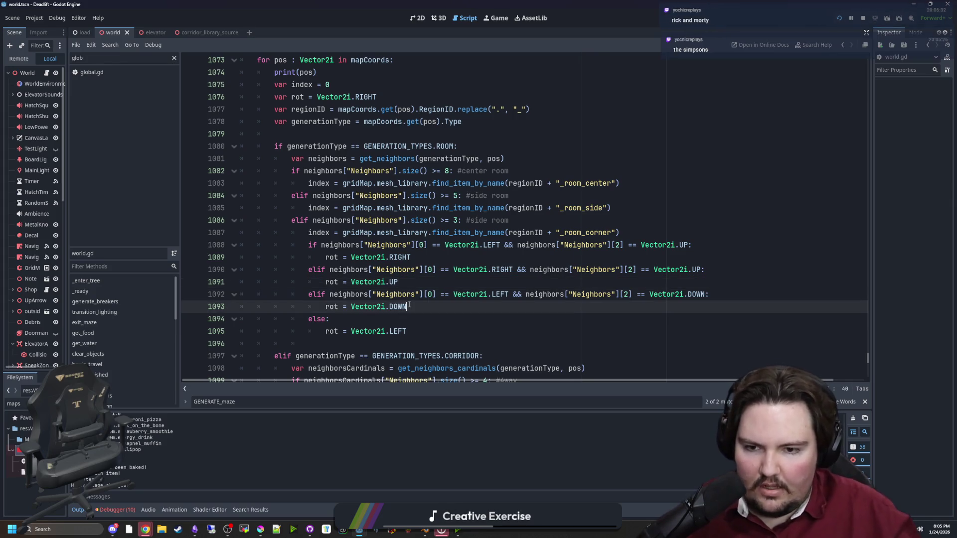
pyautogui.hotkey('ctrl', 's')
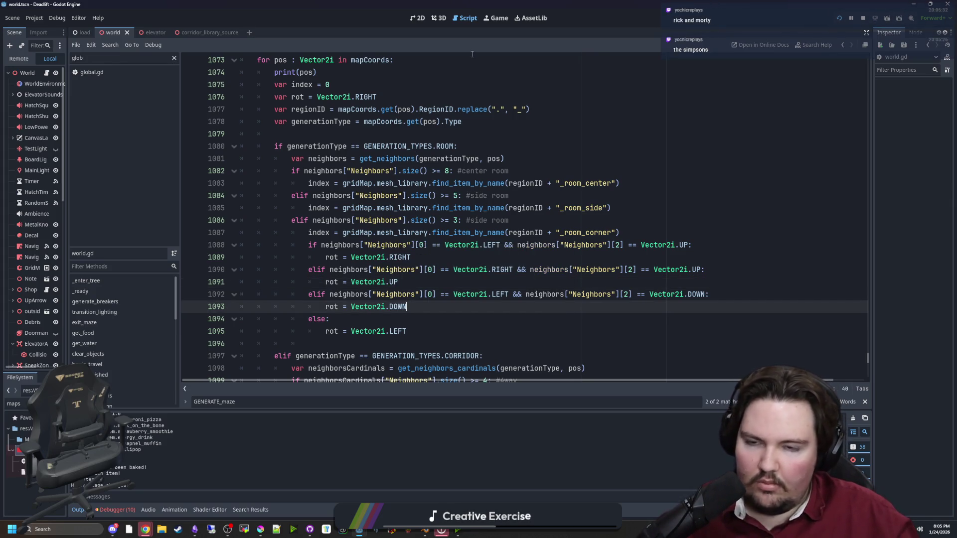
pyautogui.click(489, 22)
# Let input pass to the running game, go to the Main Menu, and start Play.
pyautogui.click(475, 252)
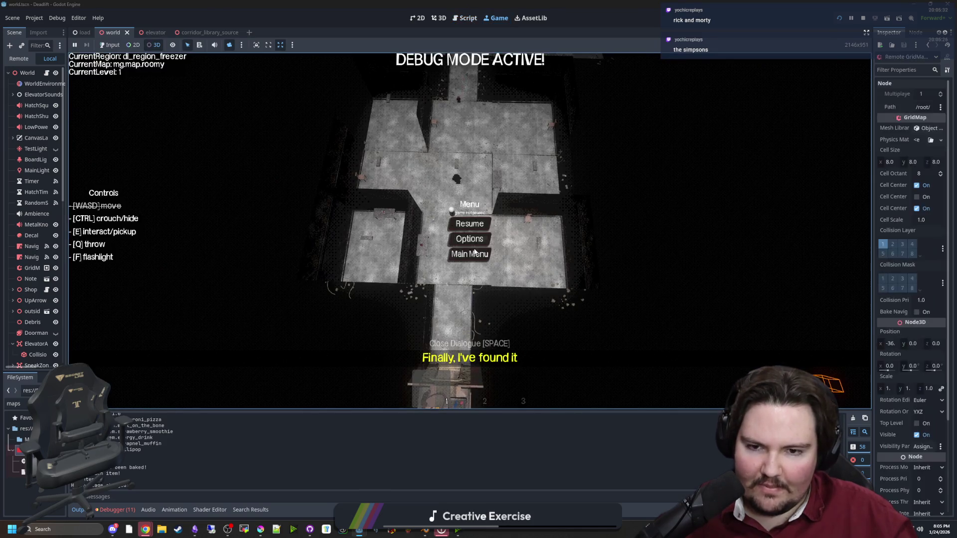
pyautogui.click(102, 46)
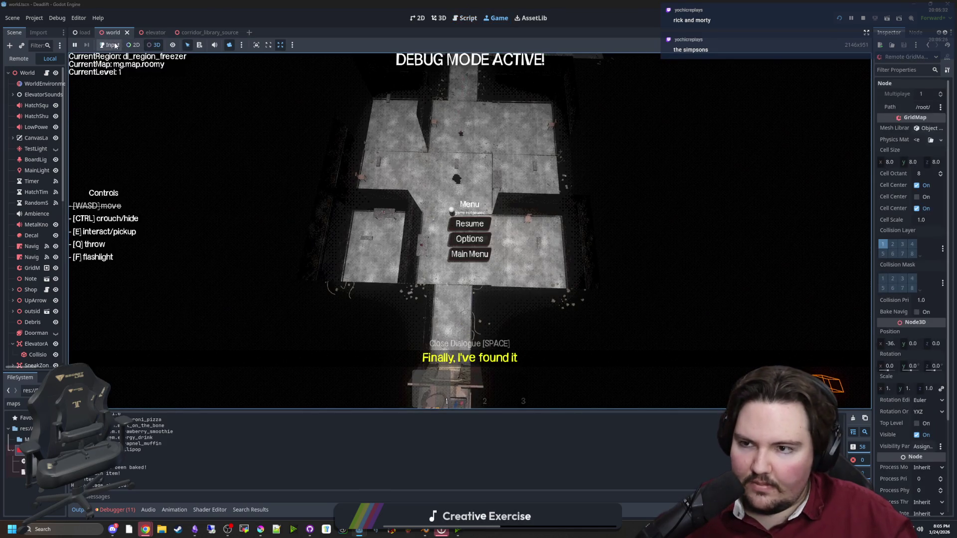
pyautogui.click(477, 256)
pyautogui.click(183, 243)
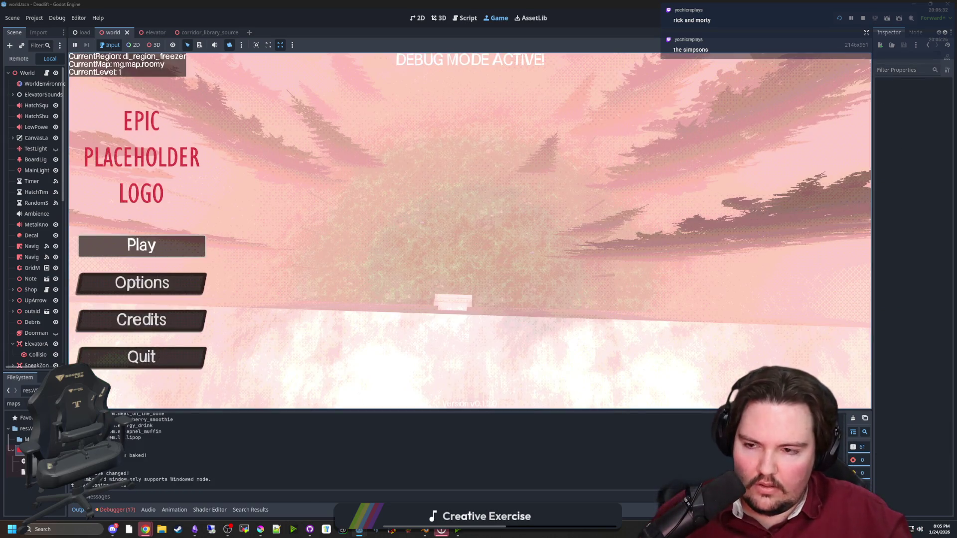
# Dismiss the pause menu and opening dialogue, walk into the freezer room, then stop the game with F8.
pyautogui.press('super')
pyautogui.press('Escape')
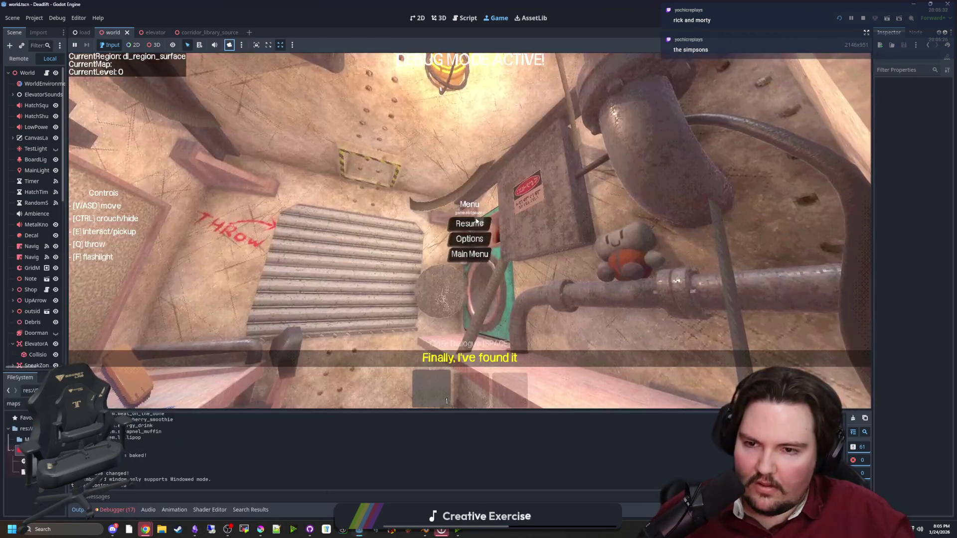
pyautogui.press('Escape')
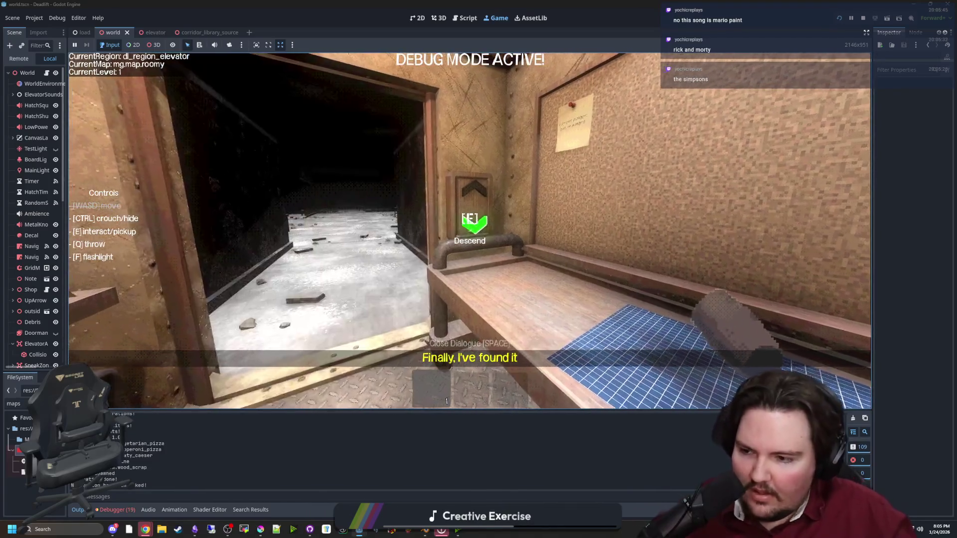
pyautogui.press('w')
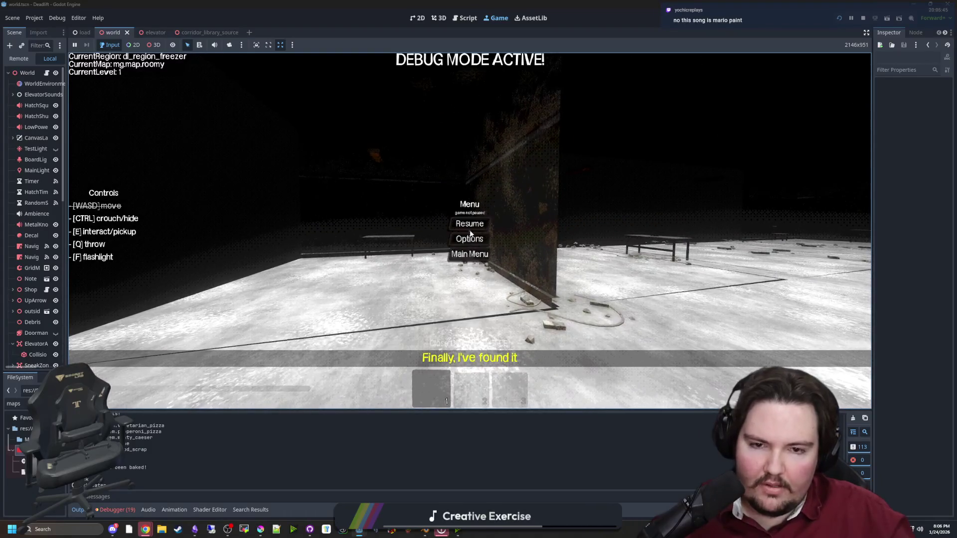
pyautogui.press('F8')
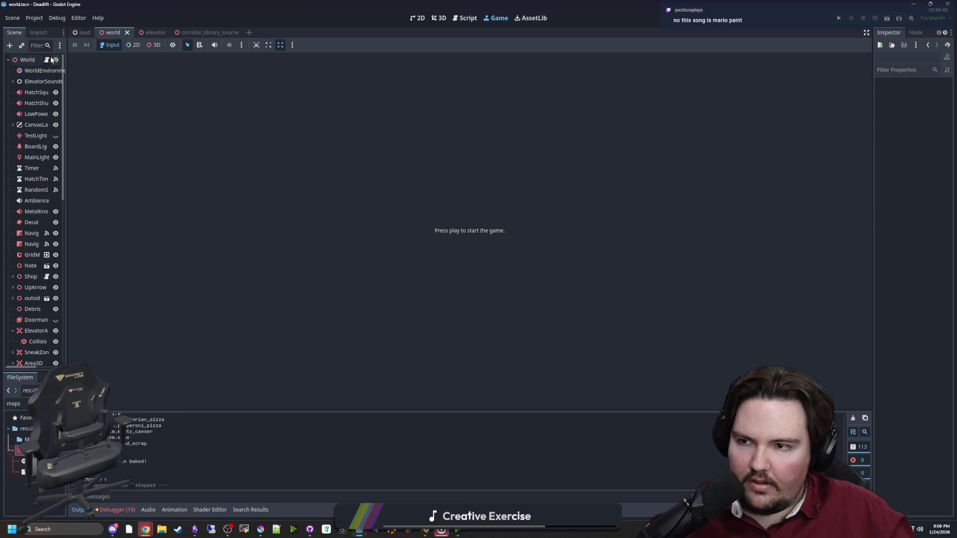
# Return to world.gd and inspect the rotation branches on lines 1089–1094, saving along the way.
pyautogui.click(47, 60)
pyautogui.click(412, 323)
pyautogui.hotkey('ctrl', 's')
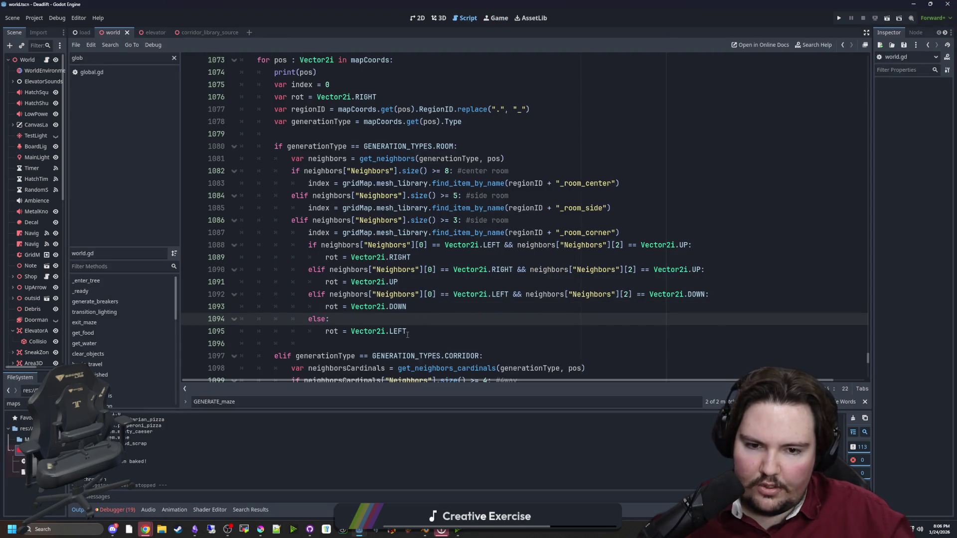
pyautogui.hotkey('ctrl', 's')
pyautogui.click(437, 255)
pyautogui.hotkey('ctrl', 's')
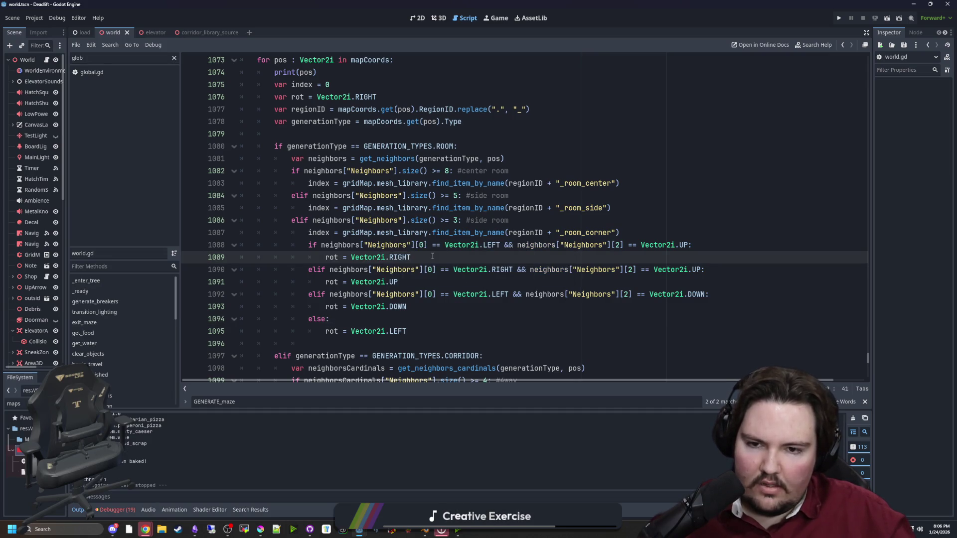
# Highlight the side-room size check on line 1086, then save again.
pyautogui.moveTo(463, 220); pyautogui.dragTo(298, 220)
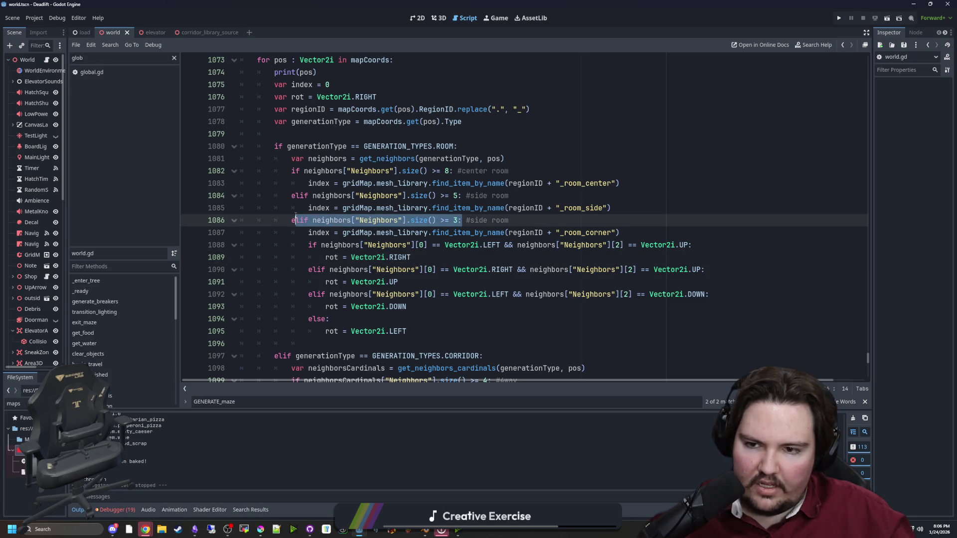
pyautogui.click(451, 257)
pyautogui.hotkey('ctrl', 's')
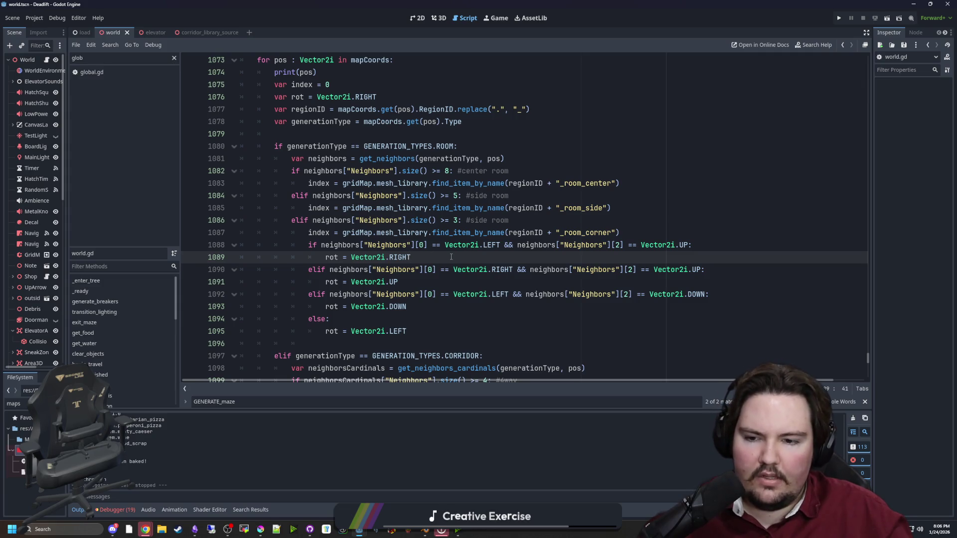
pyautogui.moveTo(263, 529)
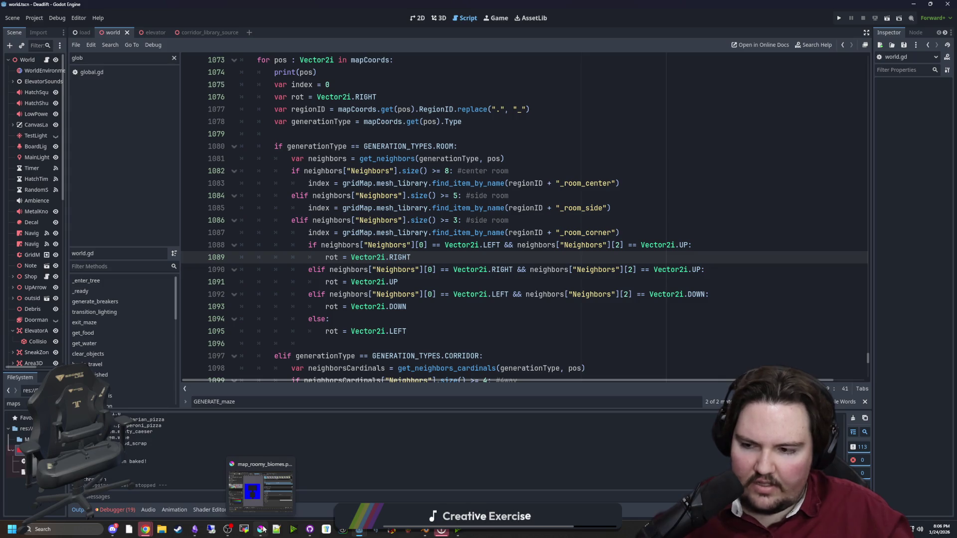
pyautogui.moveTo(266, 503)
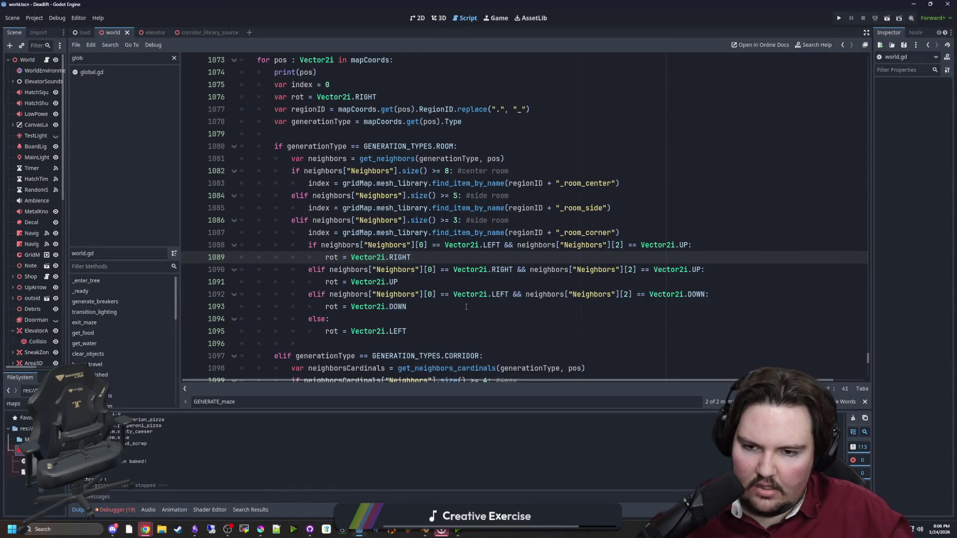
# Bring map_roomy_biomes.png forward in Krita, zoom in, and paint pink cells at the map's lower left.
pyautogui.click(261, 530)
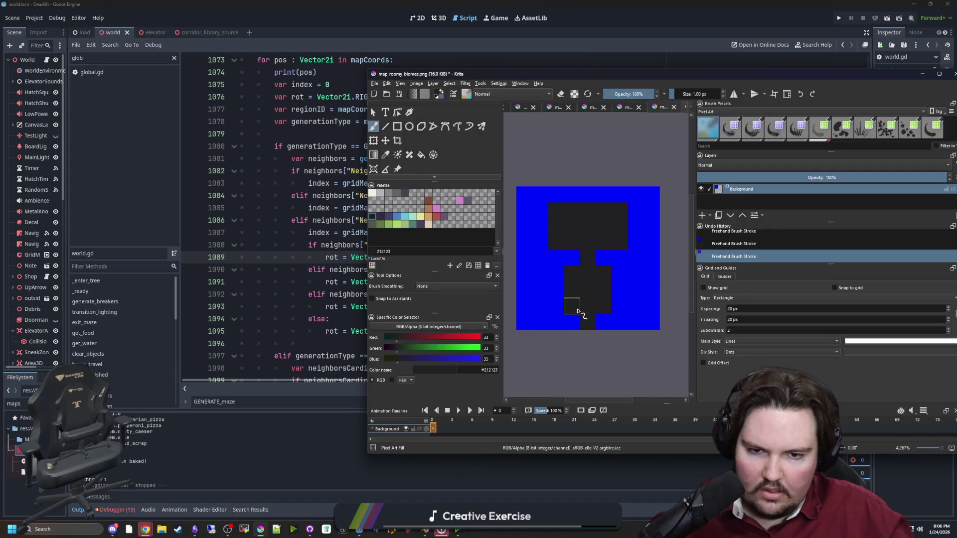
pyautogui.scroll(1, 578, 311)
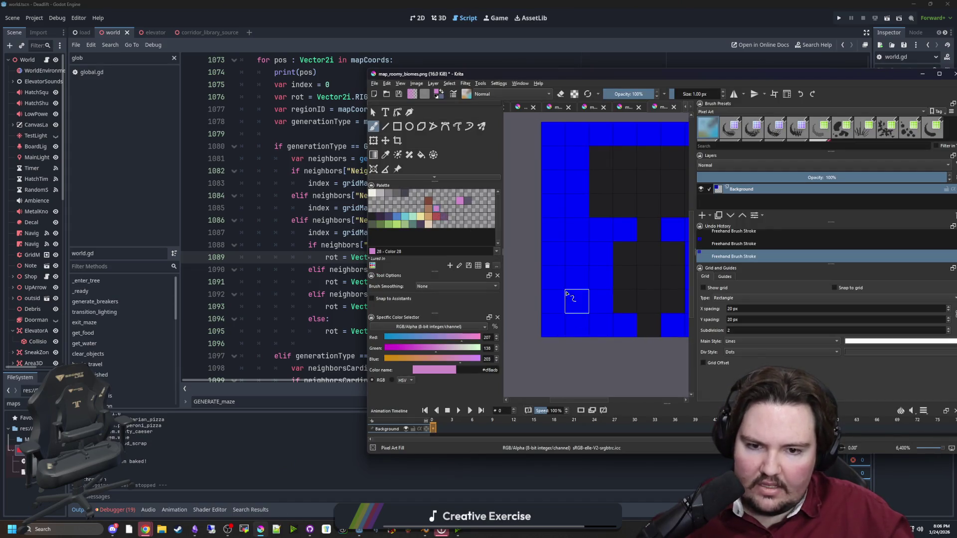
pyautogui.moveTo(566, 294)
pyautogui.mouseDown()
pyautogui.moveTo(553, 300)
pyautogui.moveTo(556, 288)
pyautogui.moveTo(576, 287)
pyautogui.mouseUp()
pyautogui.hotkey('ctrl', 'z')
pyautogui.hotkey('ctrl', 'z')
pyautogui.click(555, 302)
pyautogui.click(577, 302)
pyautogui.hotkey('ctrl', 'z')
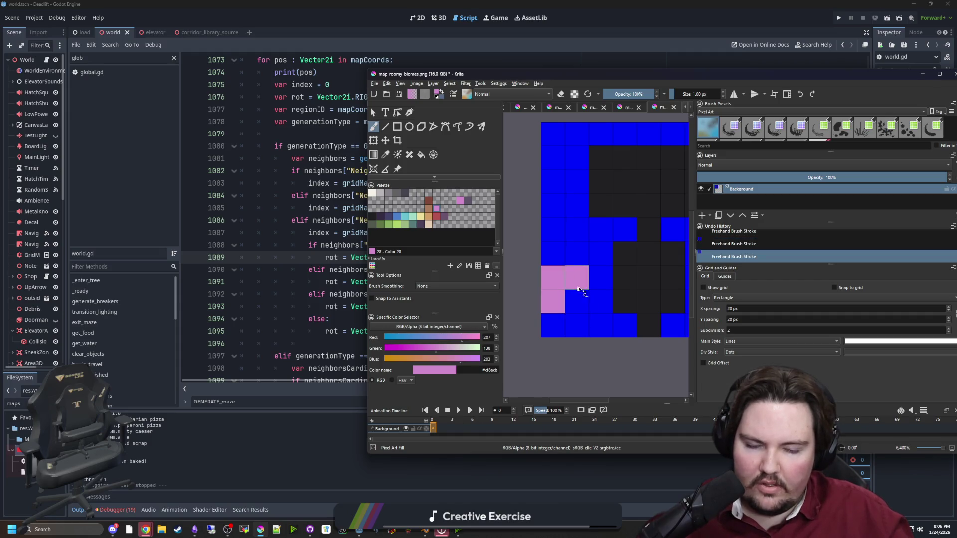
# Paint the block's bottom-right cell red, then go back to the Godot script at line 1089.
pyautogui.click(437, 219)
pyautogui.click(579, 302)
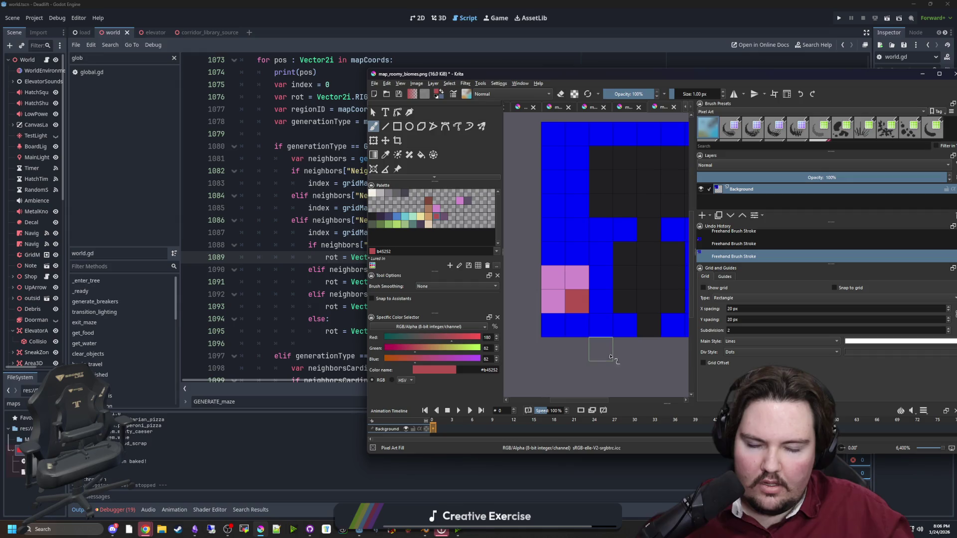
pyautogui.moveTo(541, 304); pyautogui.dragTo(532, 315)
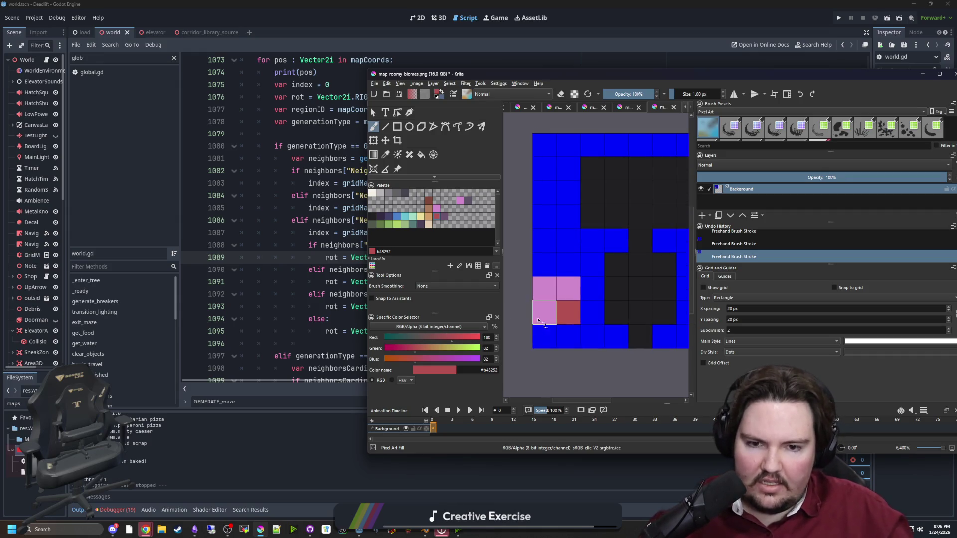
pyautogui.click(325, 281)
pyautogui.click(453, 261)
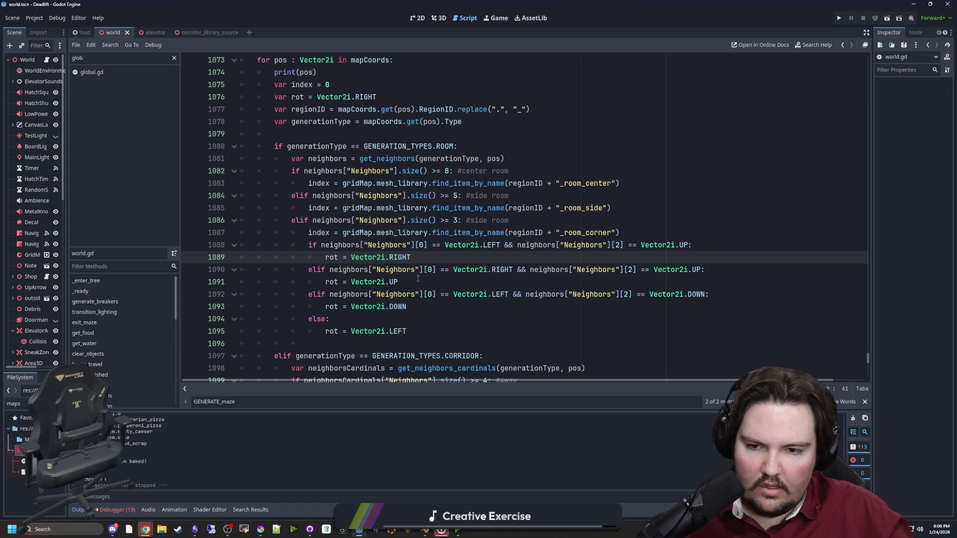
# Review the Vector2i.RIGHT case on line 1089, save world.gd, and launch the game with F5.
pyautogui.click(418, 279)
pyautogui.click(435, 262)
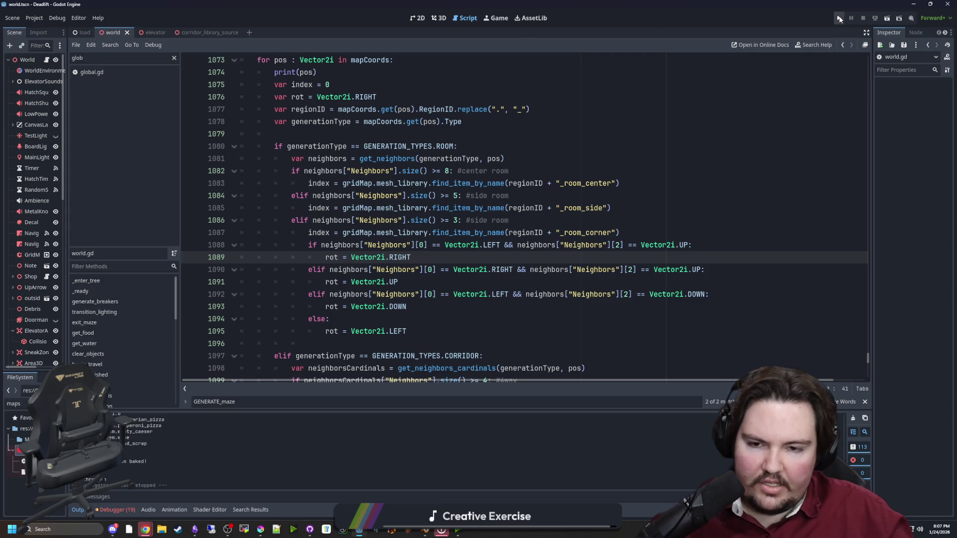
pyautogui.moveTo(411, 257); pyautogui.dragTo(389, 257)
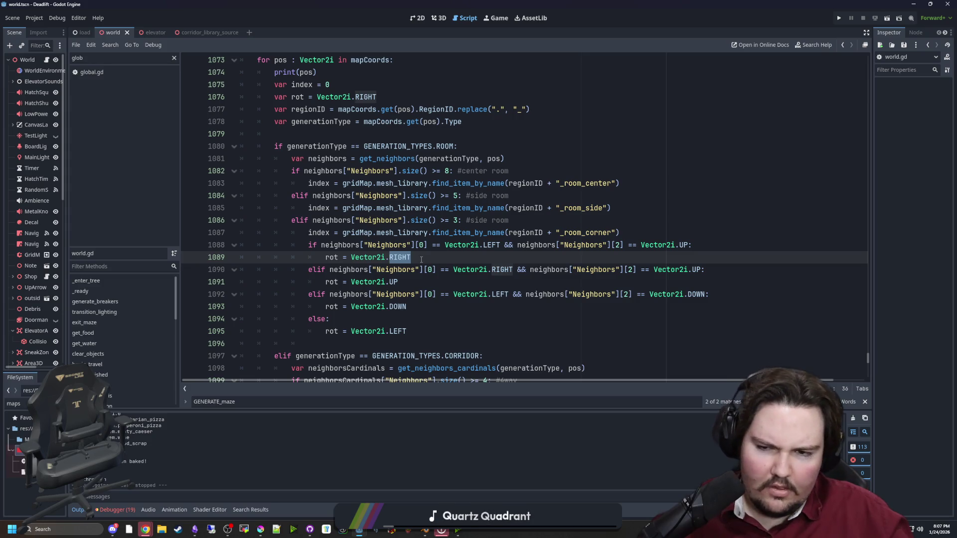
pyautogui.click(421, 259)
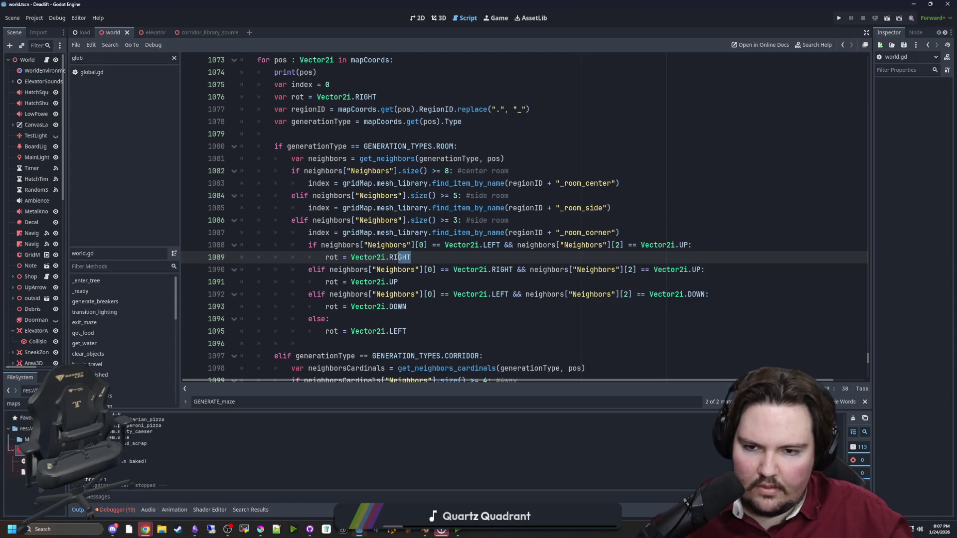
pyautogui.hotkey('ctrl', 's')
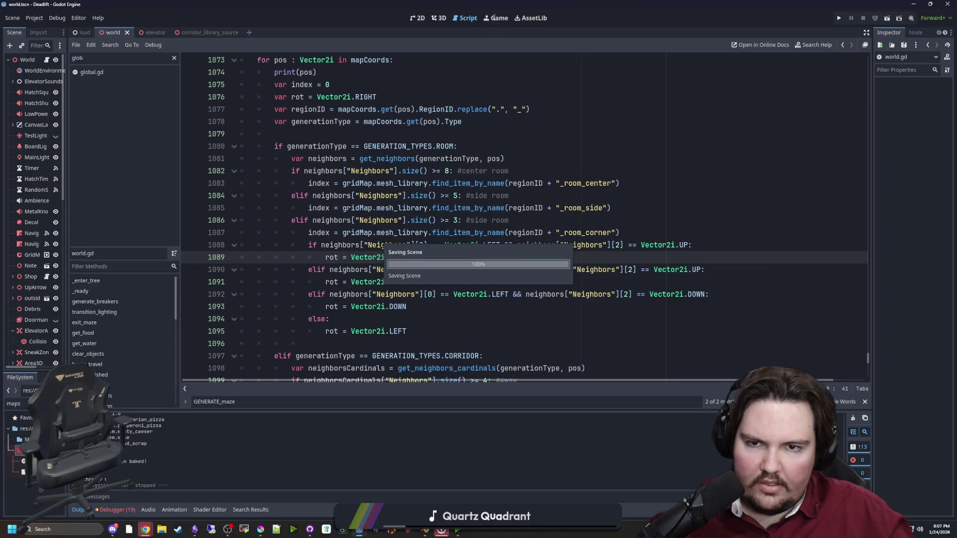
pyautogui.click(496, 18)
pyautogui.press('F5')
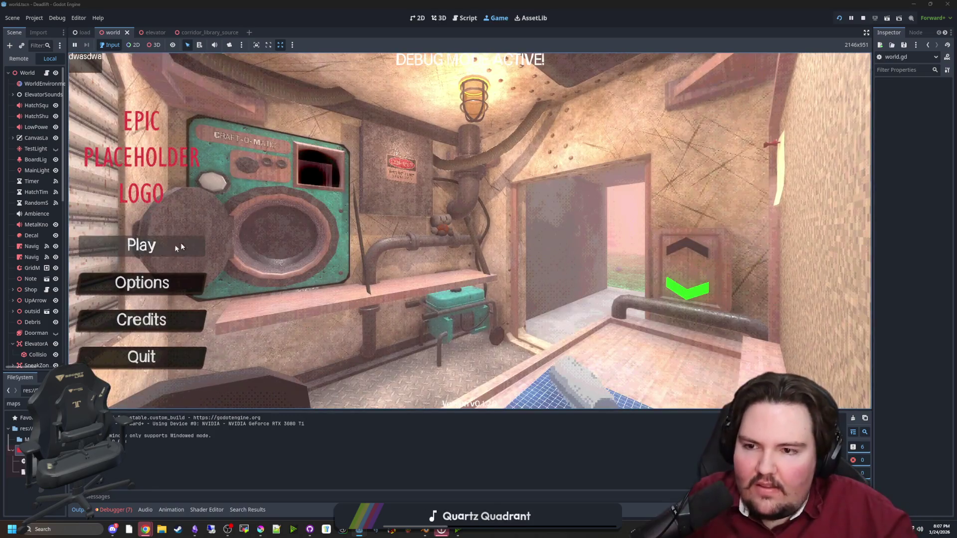
# Start from the title menu, ride the elevator to the freezer level, walk the room, and pause.
pyautogui.click(179, 247)
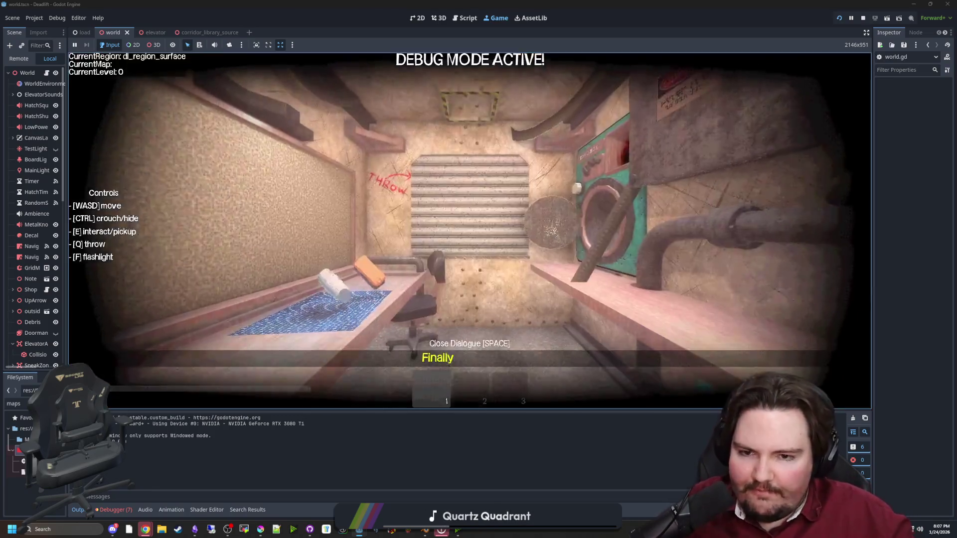
pyautogui.press('e')
pyautogui.press('f')
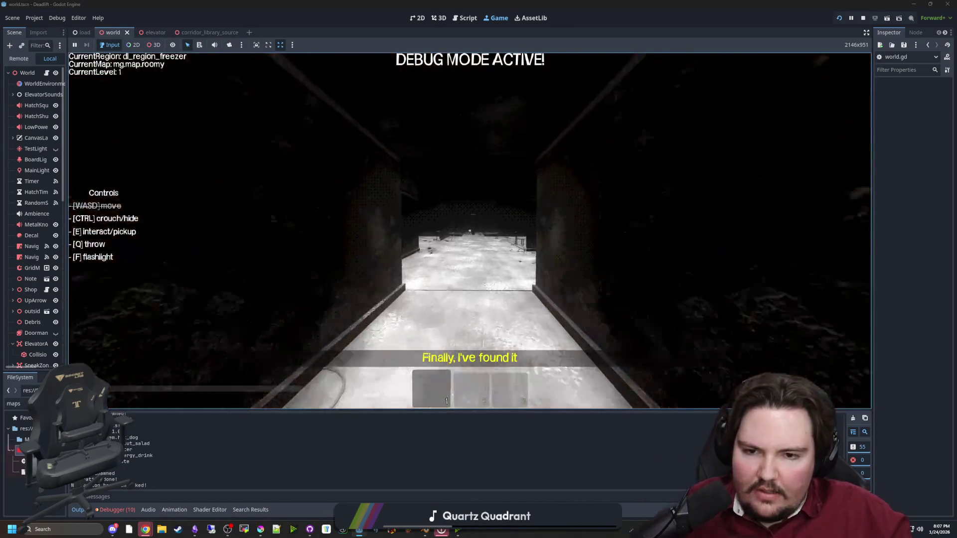
pyautogui.press('w')
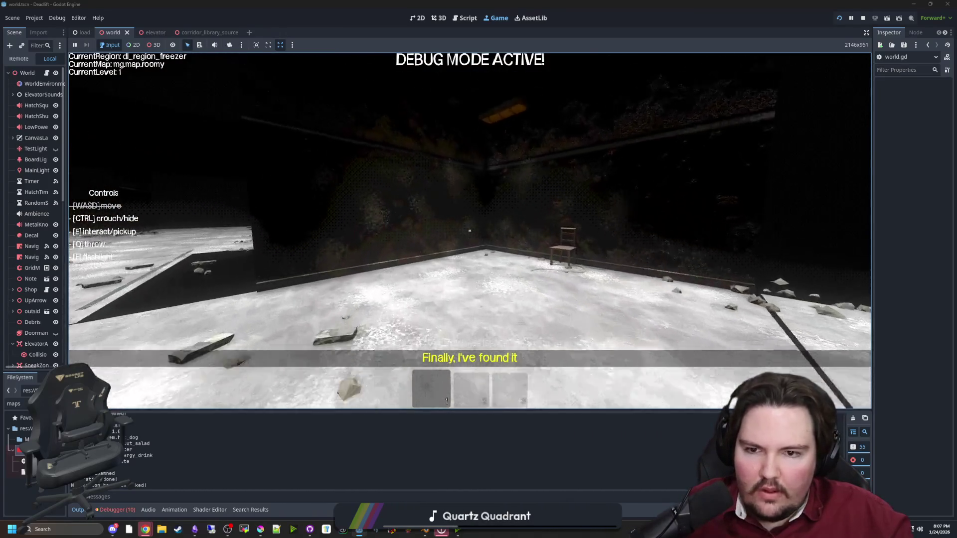
pyautogui.press('f')
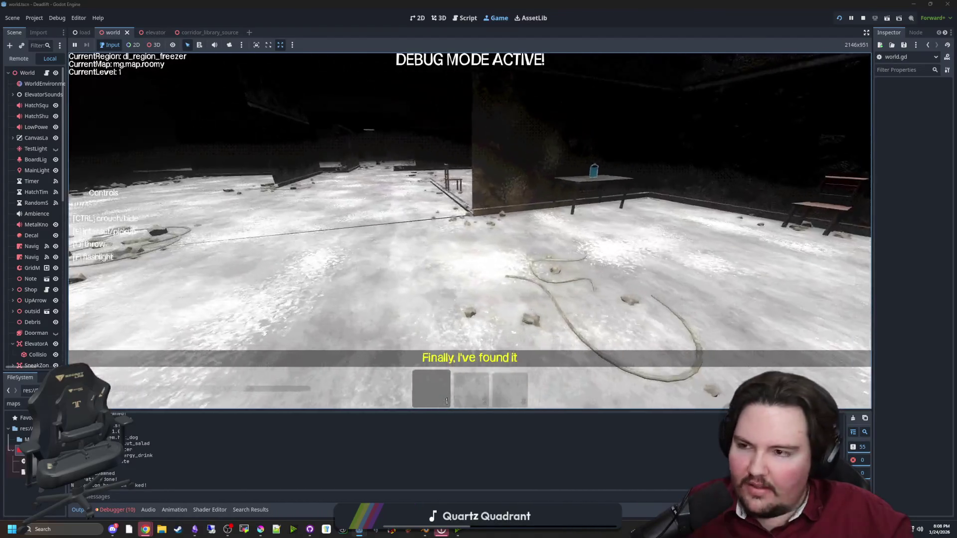
pyautogui.press('Escape')
# Add the comment '# good!' after Vector2i.DOWN on line 1093.
pyautogui.click(47, 72)
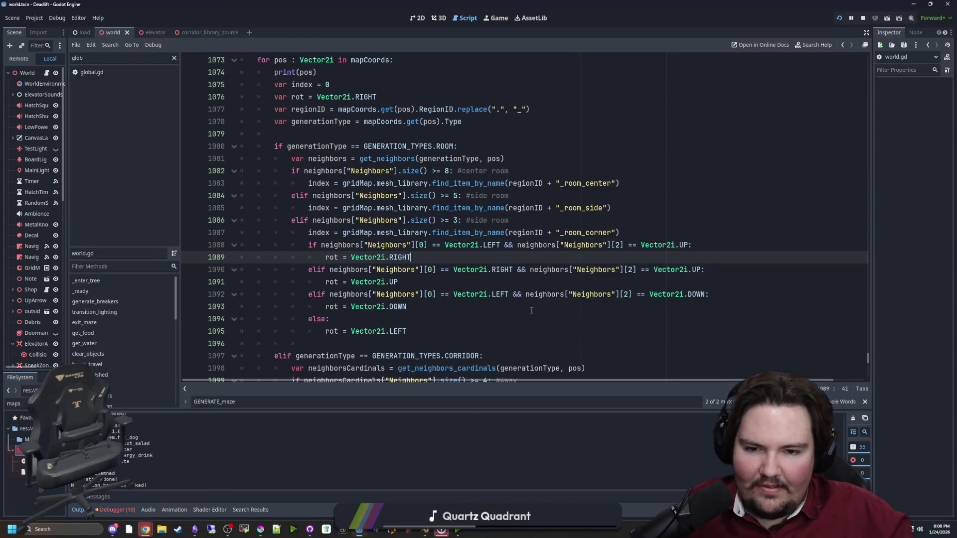
pyautogui.click(445, 318)
pyautogui.click(441, 305)
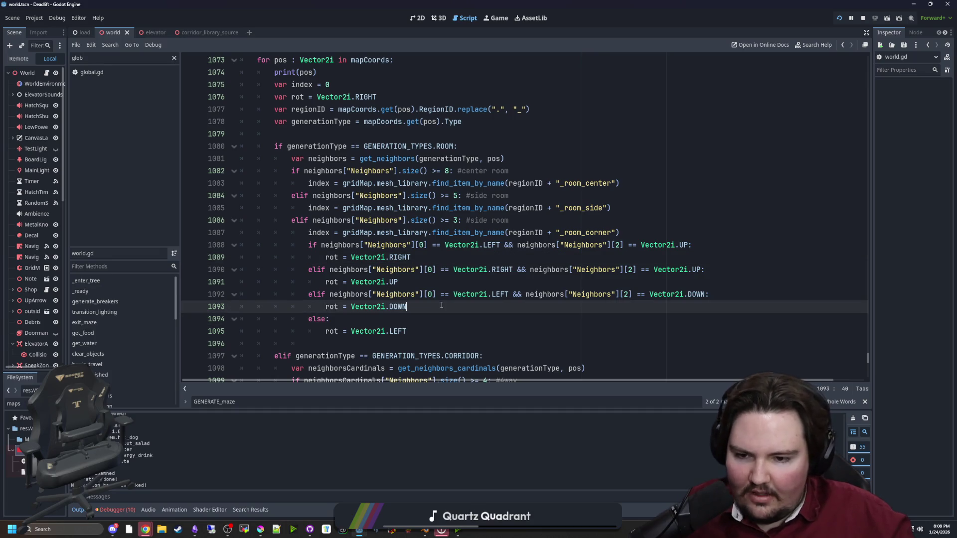
pyautogui.write('# good!')
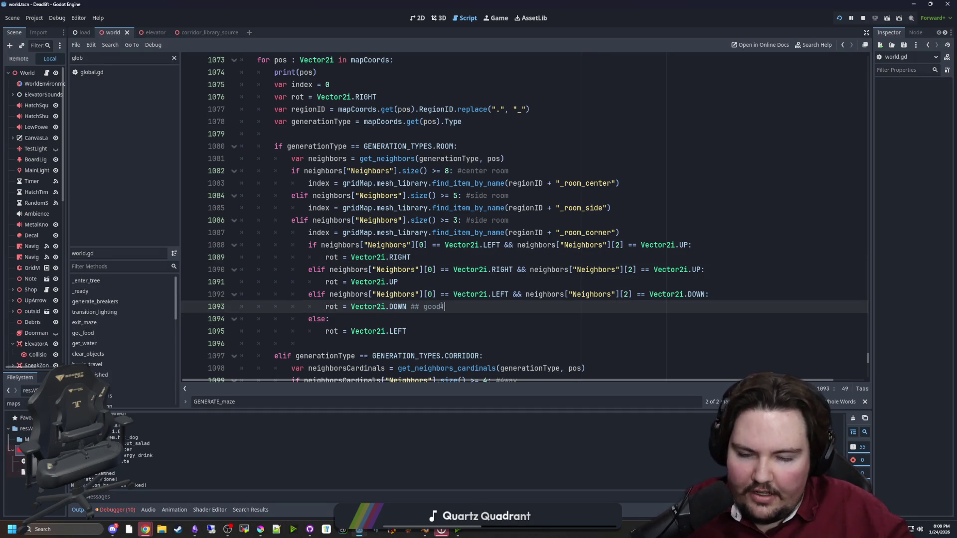
# Change the fallback on line 1095 to RIGHT and line 1089 to LEFT, then save world.gd.
pyautogui.click(418, 331)
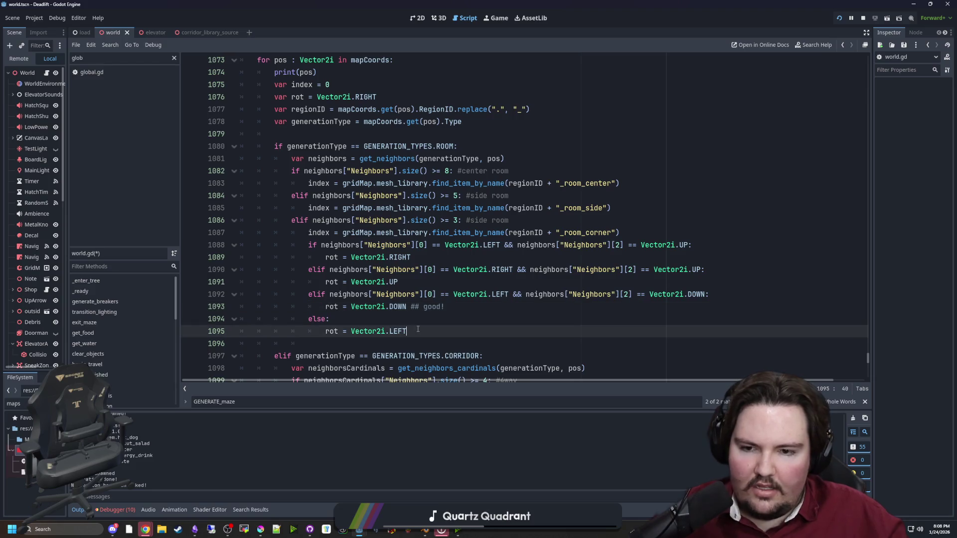
pyautogui.press('BackSpace')
pyautogui.press('BackSpace')
pyautogui.write('IGHT')
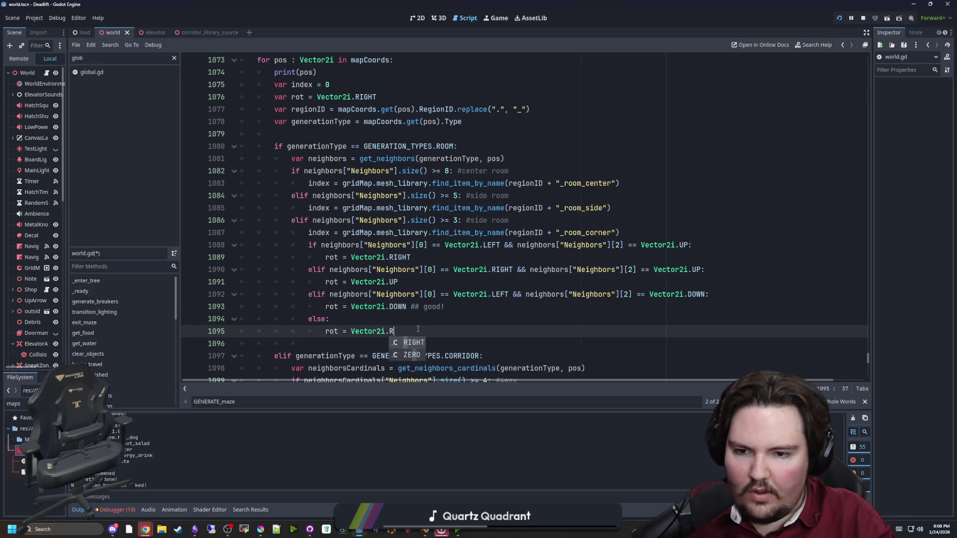
pyautogui.click(415, 257)
pyautogui.press('BackSpace')
pyautogui.press('BackSpace')
pyautogui.press('BackSpace')
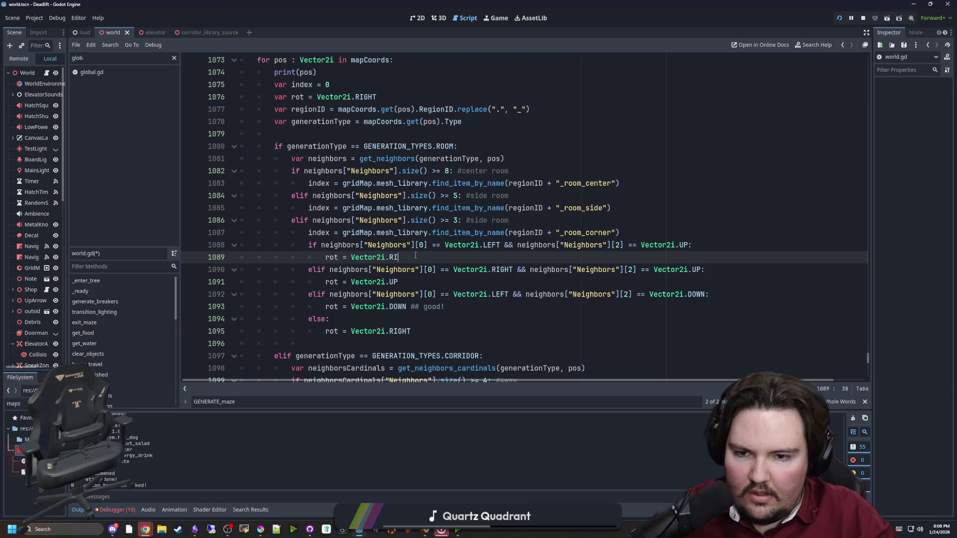
pyautogui.write('LKEF')
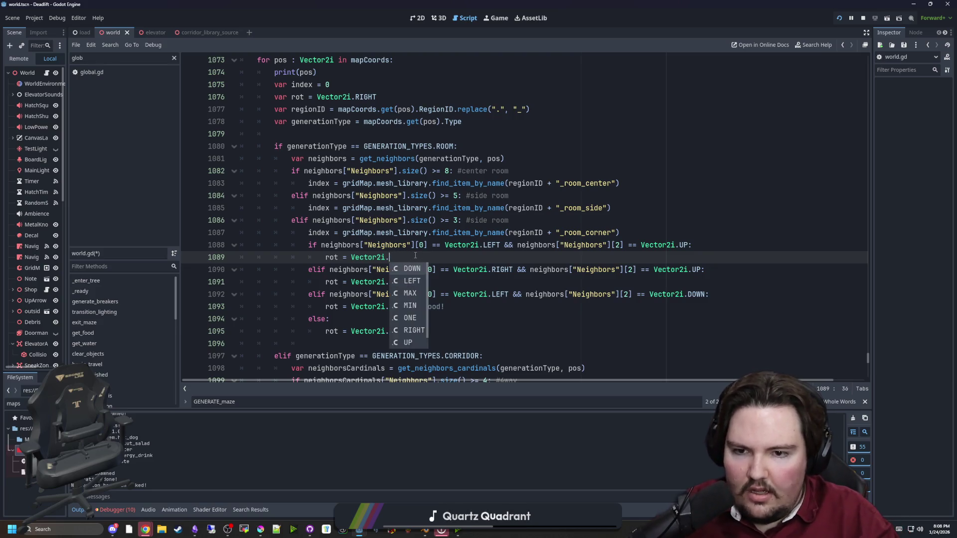
pyautogui.write('EFT')
pyautogui.hotkey('ctrl', 's')
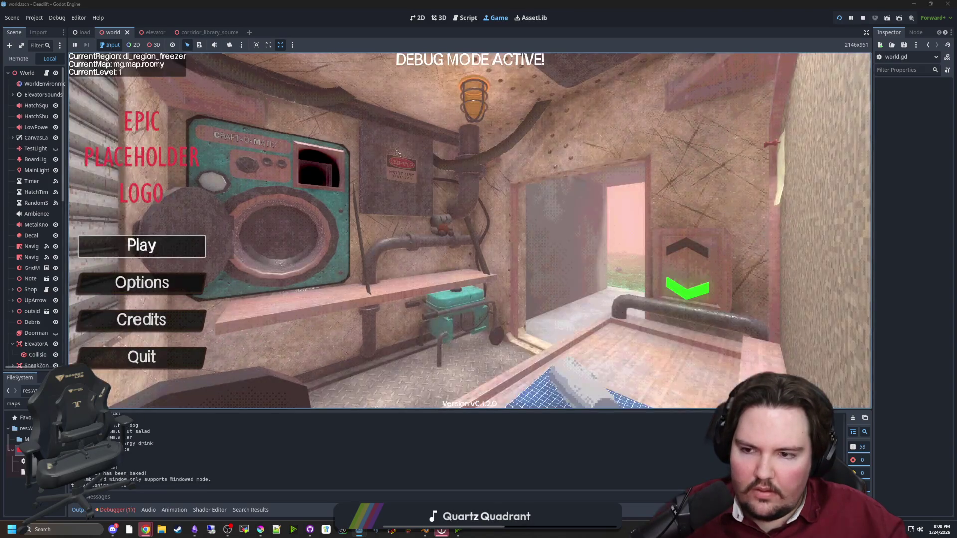
# Play from the title menu, descend to the freezer, explore the rooms, pause, and reopen world.gd.
pyautogui.click(141, 246)
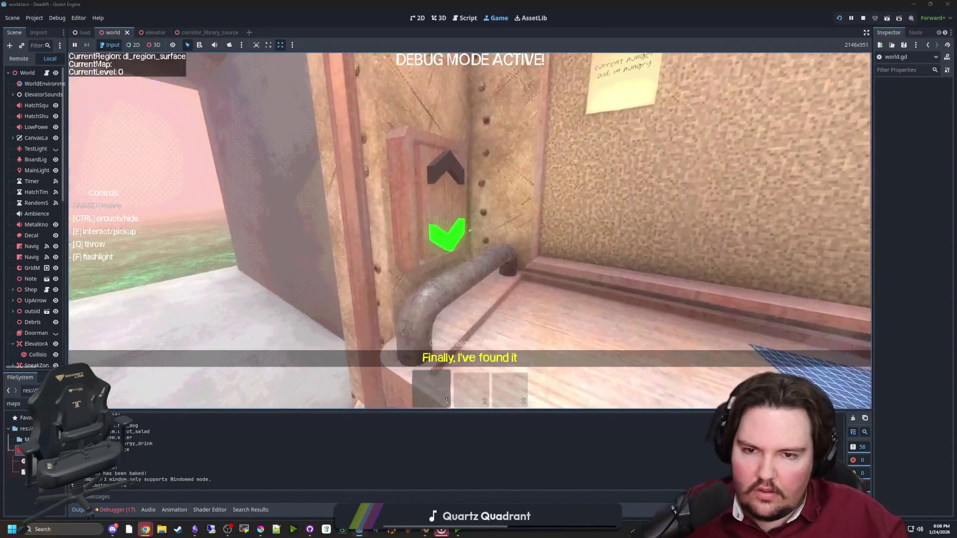
pyautogui.press('e')
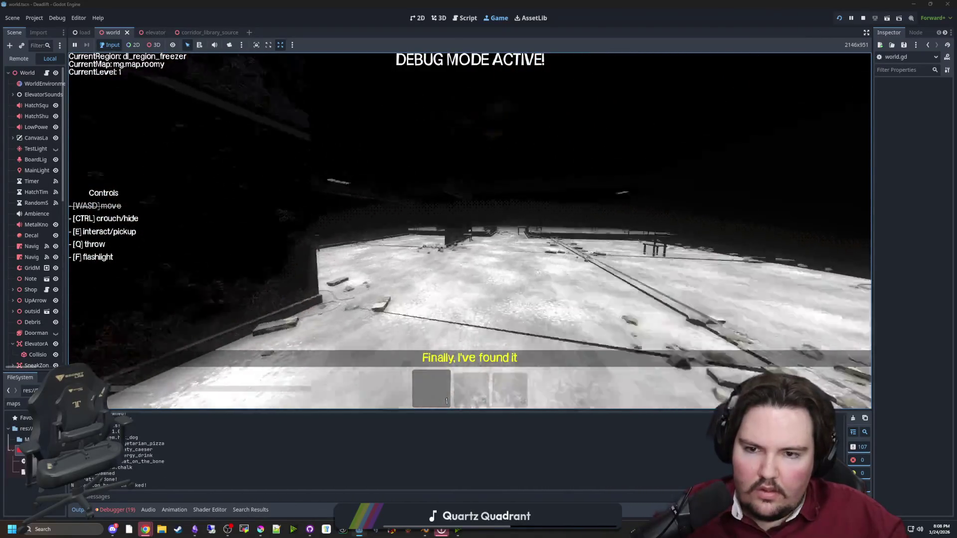
pyautogui.moveTo(470, 231)
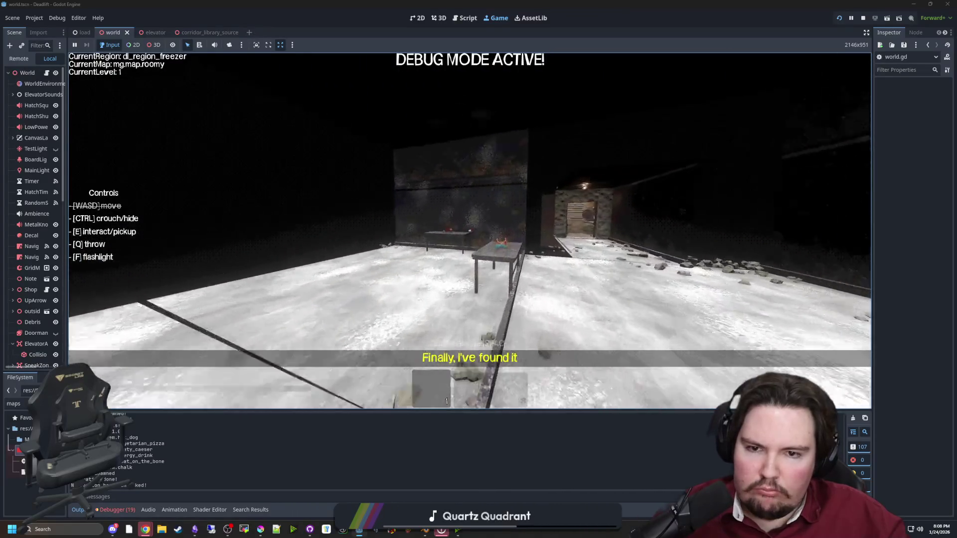
pyautogui.press('w')
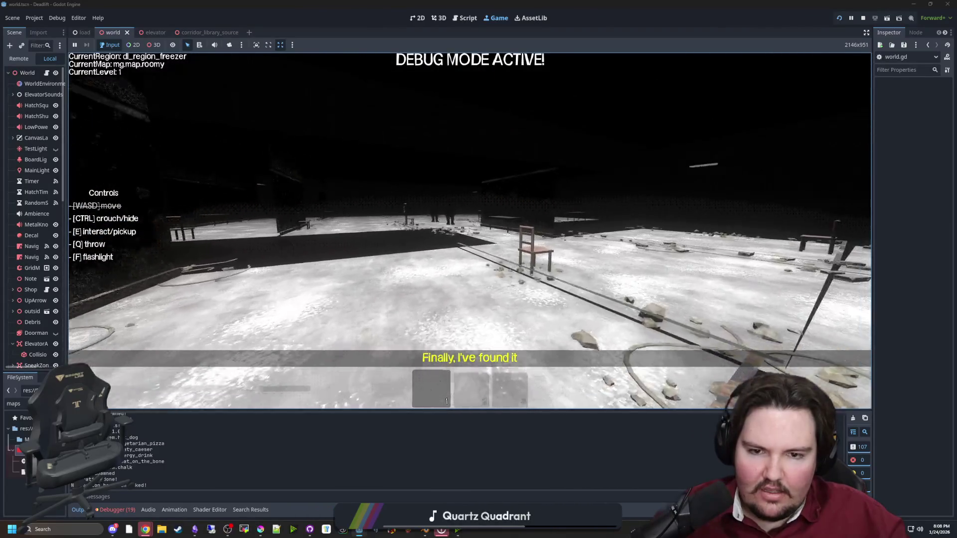
pyautogui.press('w')
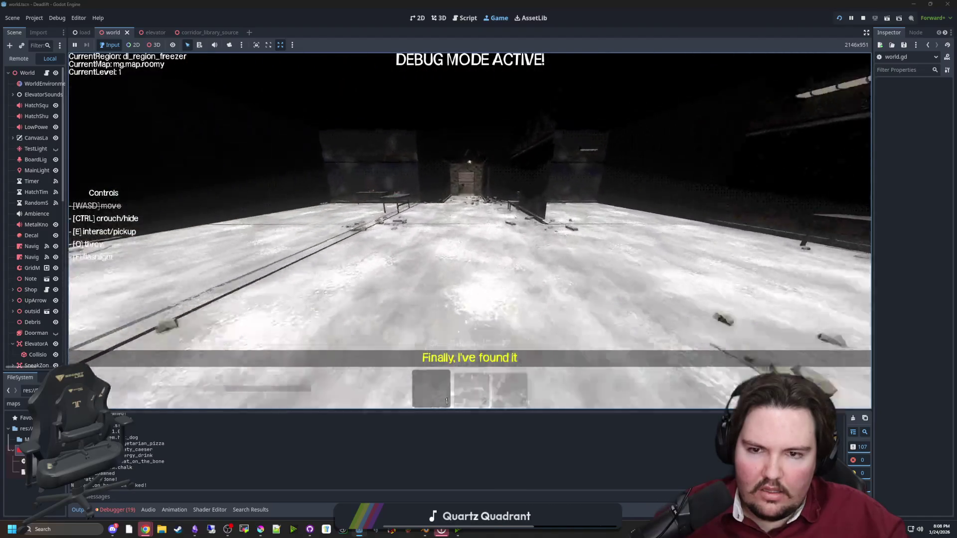
pyautogui.press('w')
pyautogui.press('Escape')
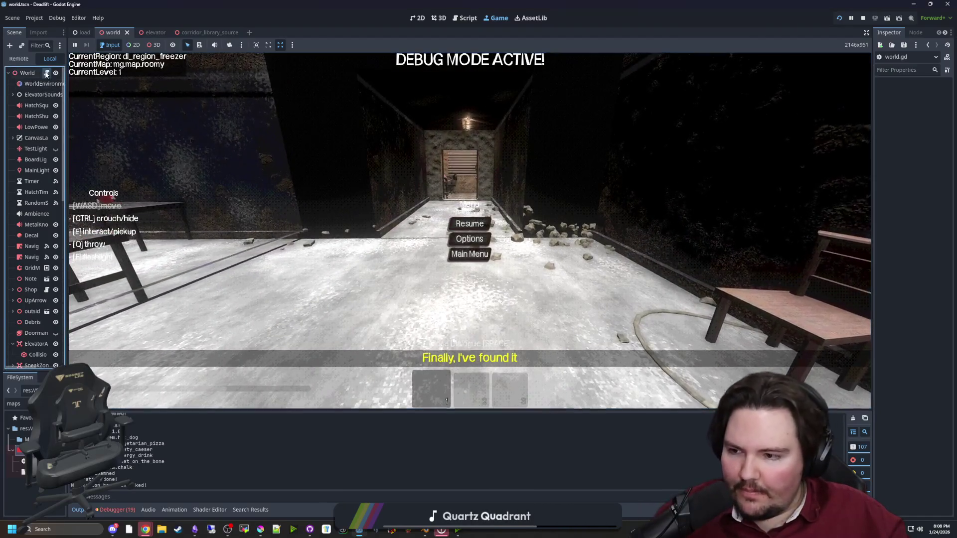
pyautogui.click(46, 73)
# Complete the fallback as Vector2i.LEFT, restore line 1089 to RIGHT with a 'GOOD?' comment, and save.
pyautogui.click(422, 333)
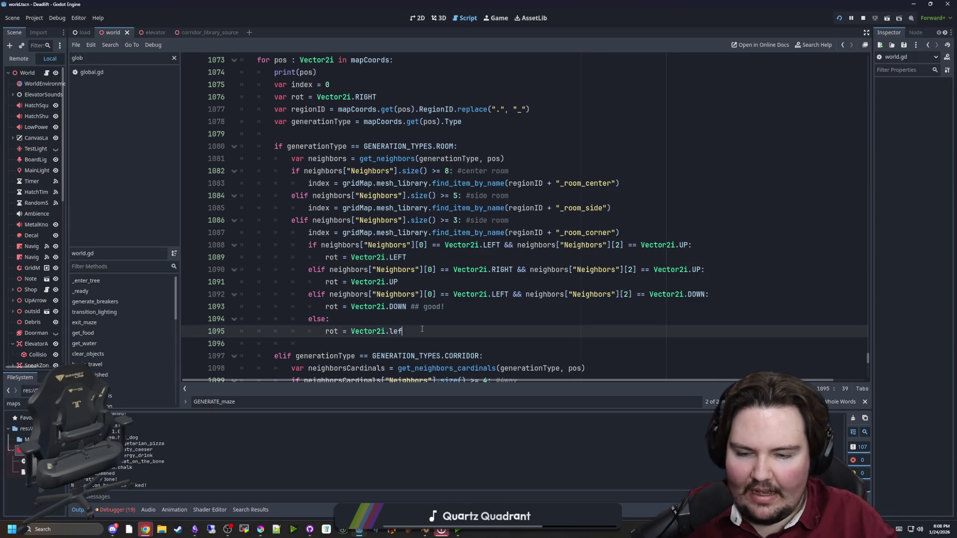
pyautogui.press('Return')
pyautogui.press('Up')
pyautogui.press('Up')
pyautogui.press('Up')
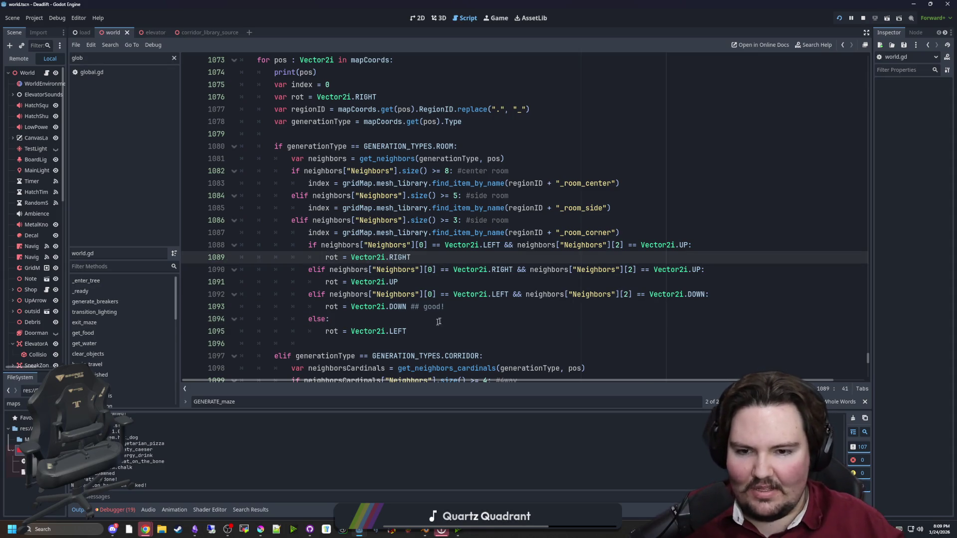
pyautogui.click(440, 307)
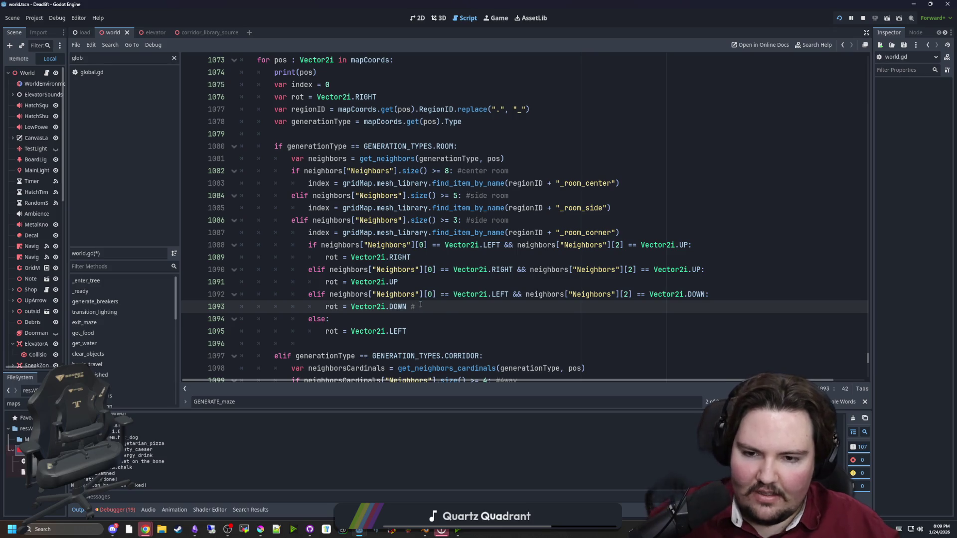
pyautogui.click(429, 257)
pyautogui.write('##')
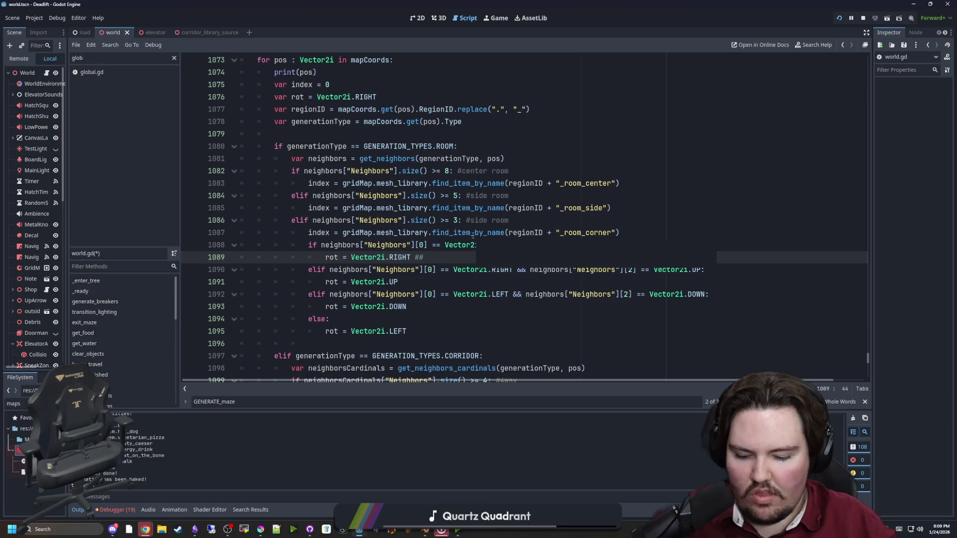
pyautogui.write('GOOD?')
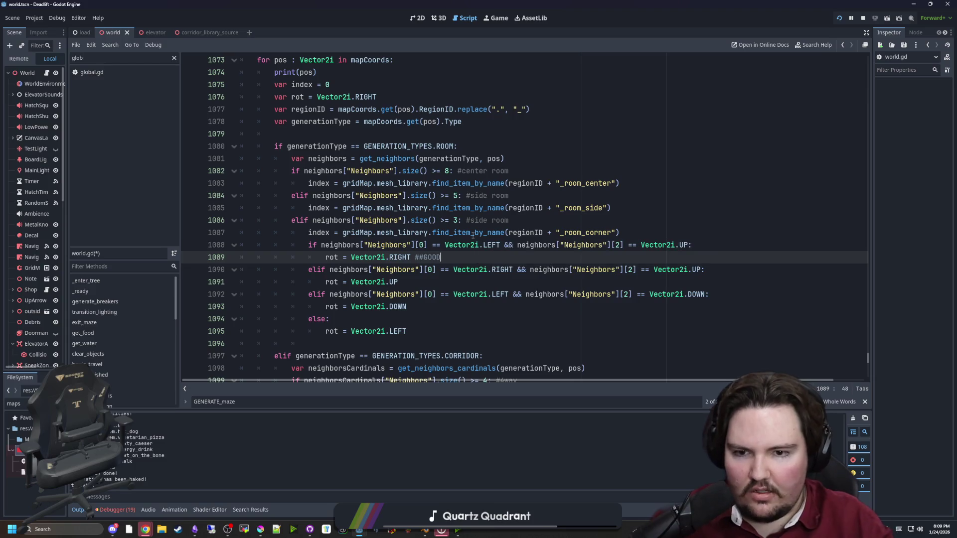
pyautogui.hotkey('ctrl', 's')
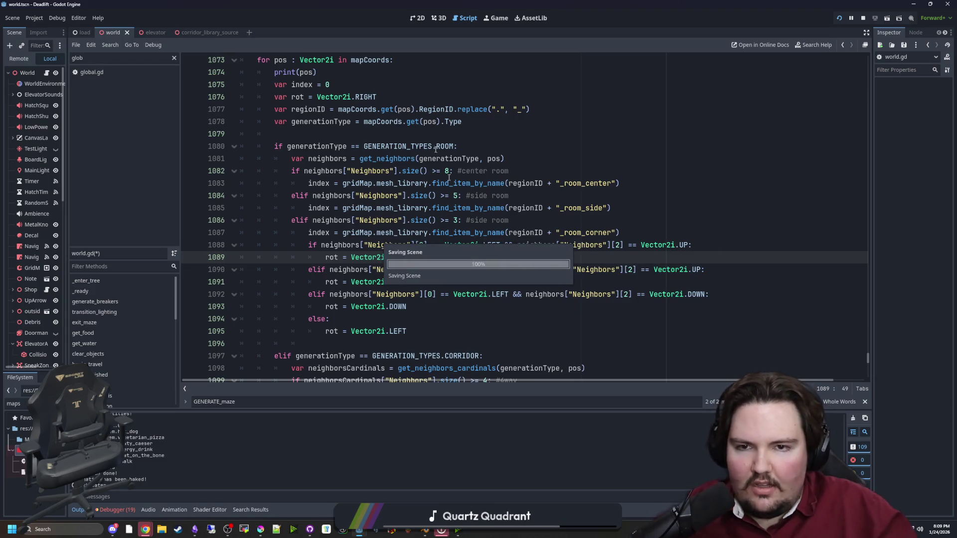
# Restart the game, walk through the snowy freezer room, pause, and return to world.gd.
pyautogui.click(502, 22)
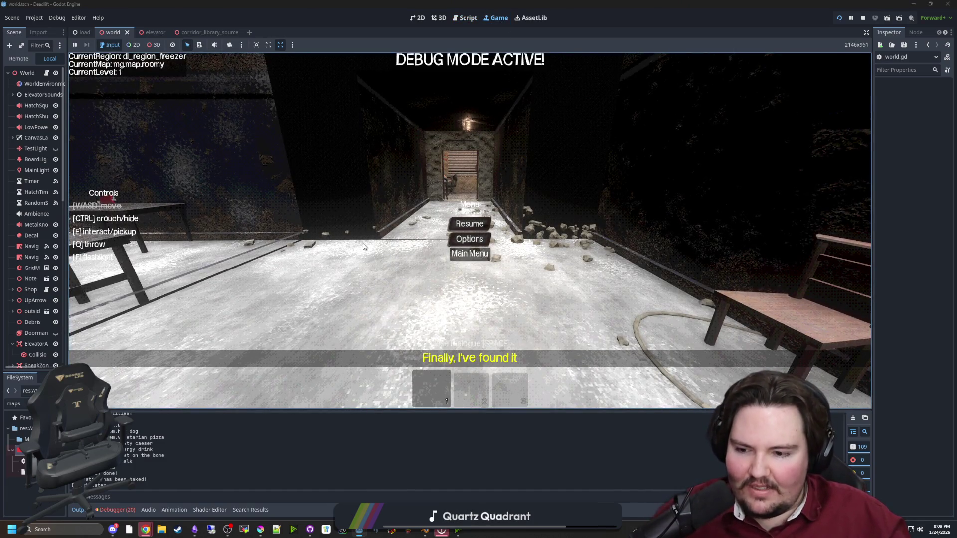
pyautogui.press('F5')
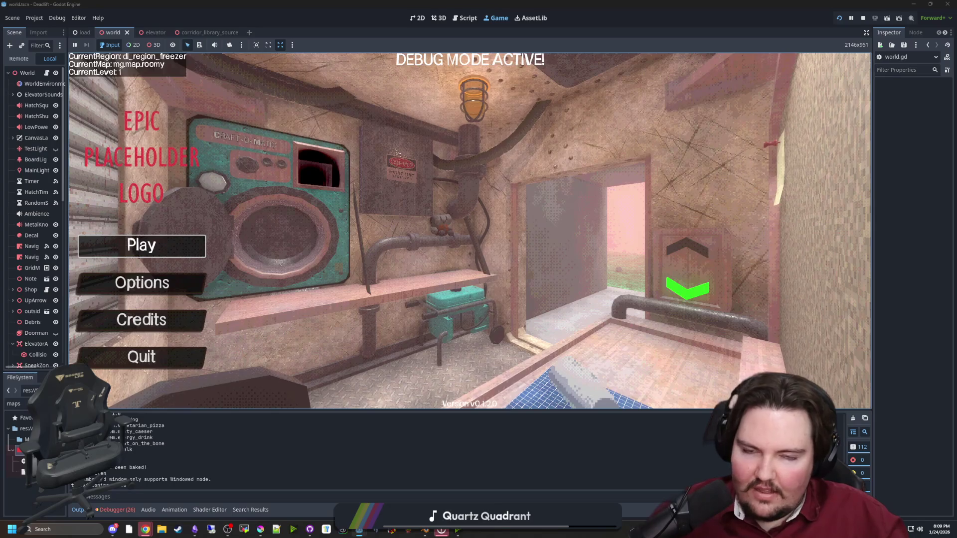
pyautogui.press('Return')
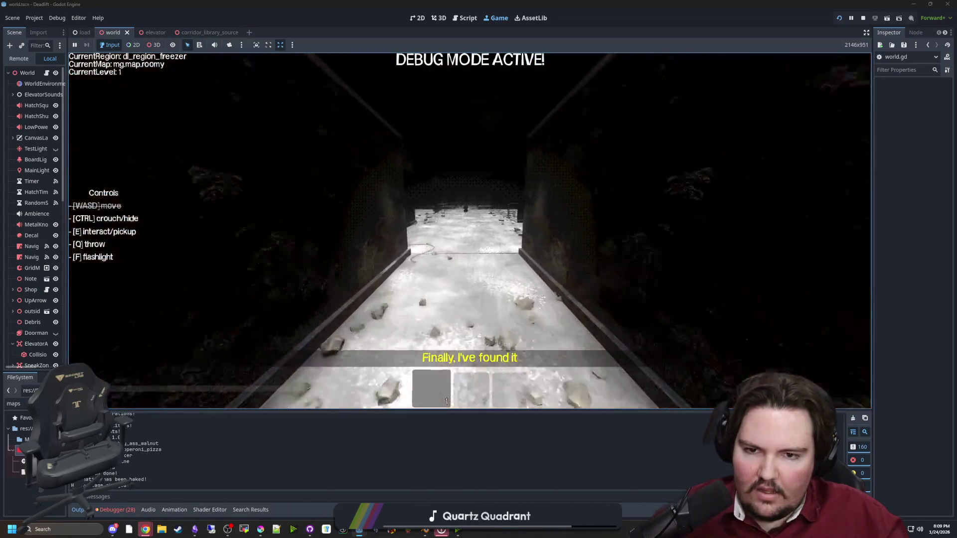
pyautogui.press('w')
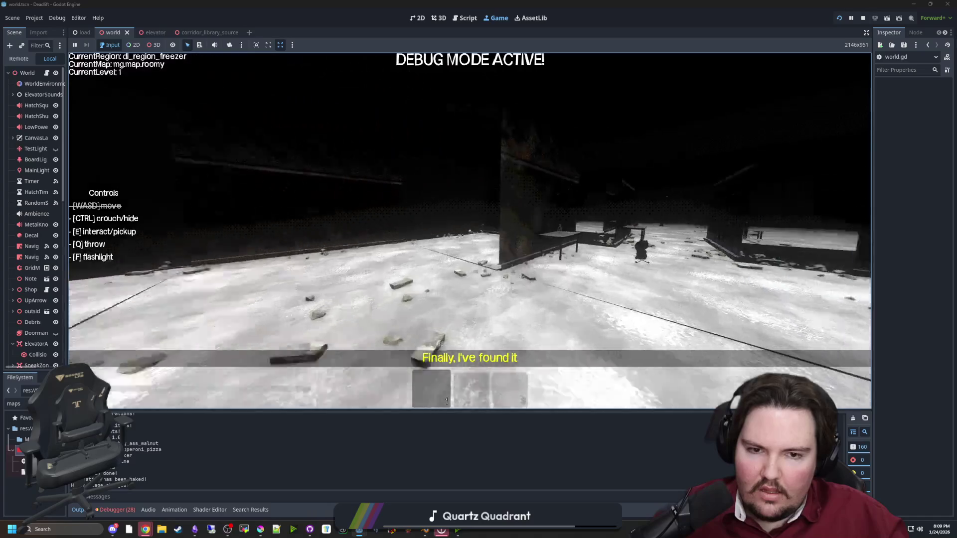
pyautogui.press('w')
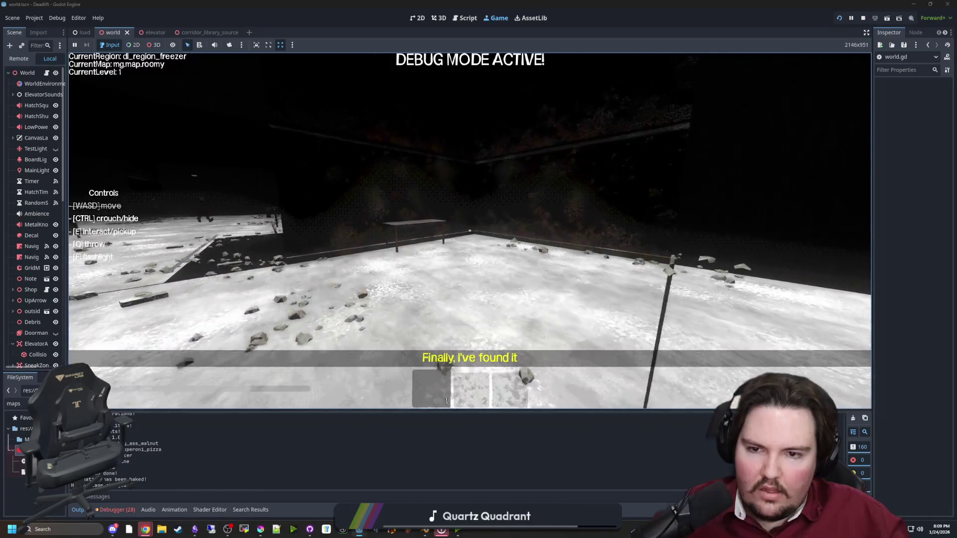
pyautogui.press('Escape')
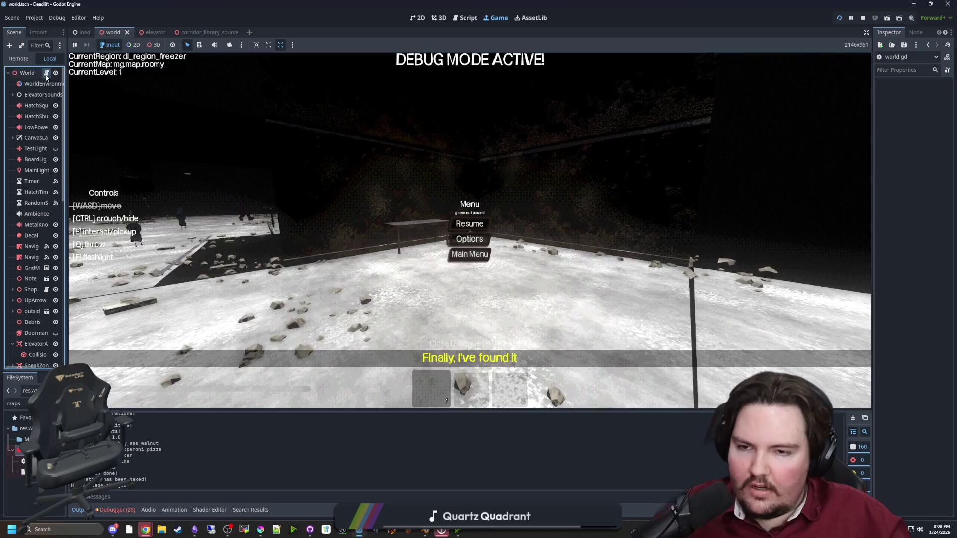
pyautogui.click(47, 74)
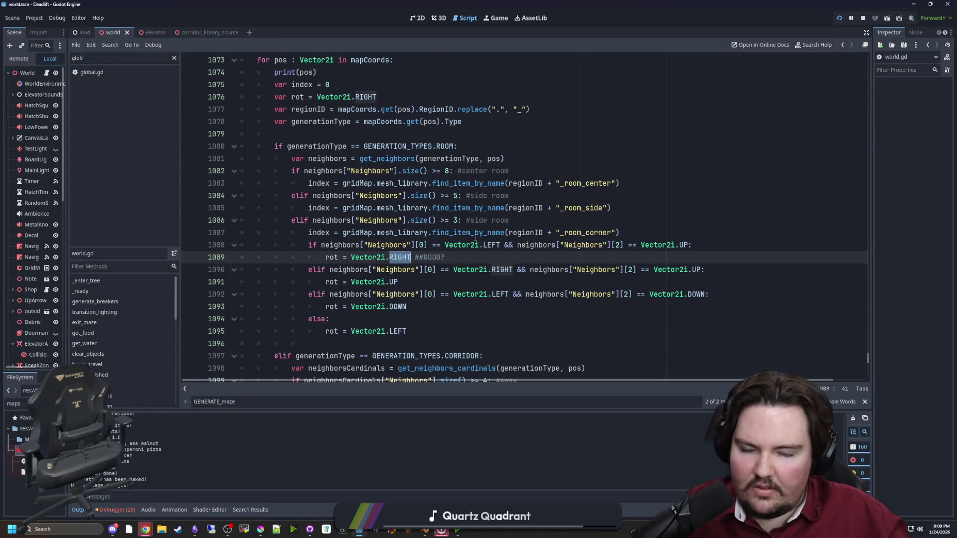
# Save the LEFT rotation on line 1089, restart the game, and inspect the freezer room's wall openings.
pyautogui.moveTo(475, 238)
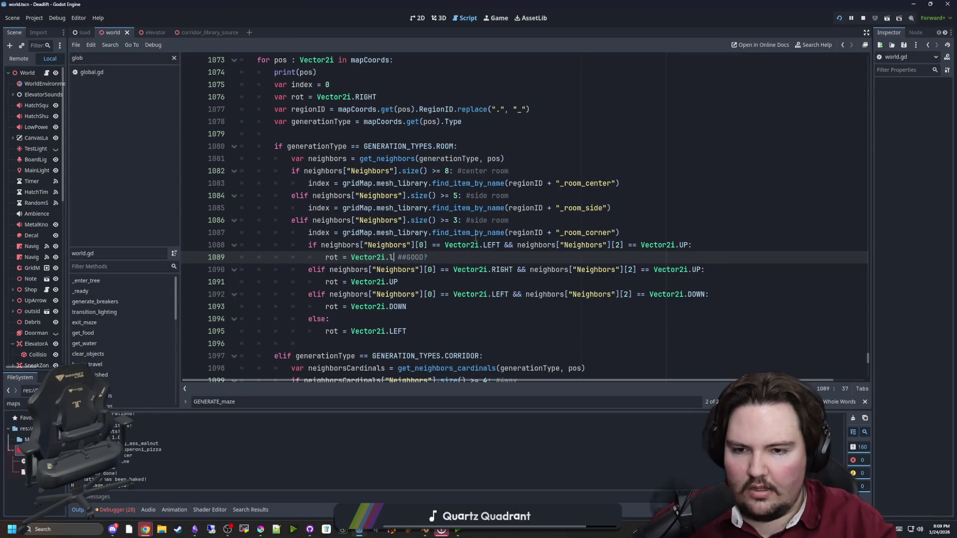
pyautogui.write('LEFT')
pyautogui.click(467, 244)
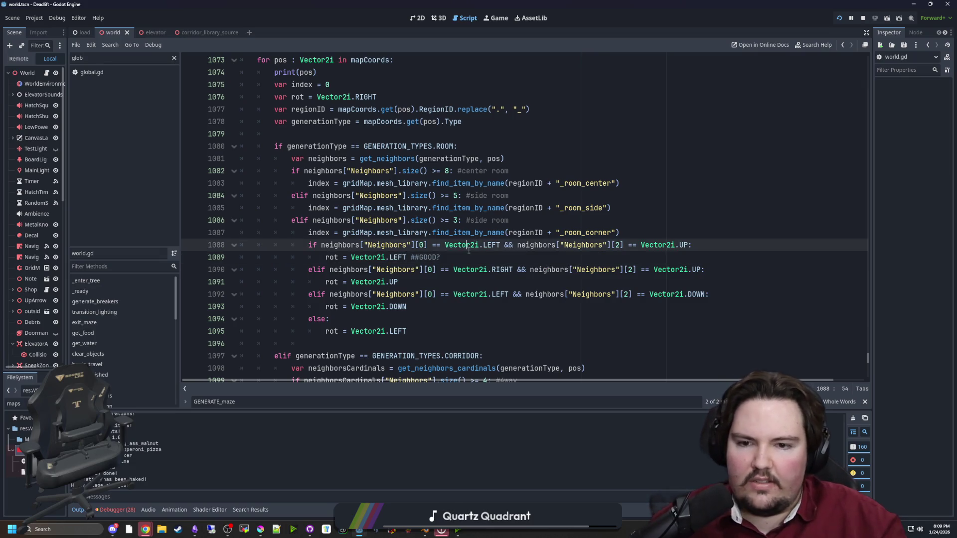
pyautogui.hotkey('ctrl', 's')
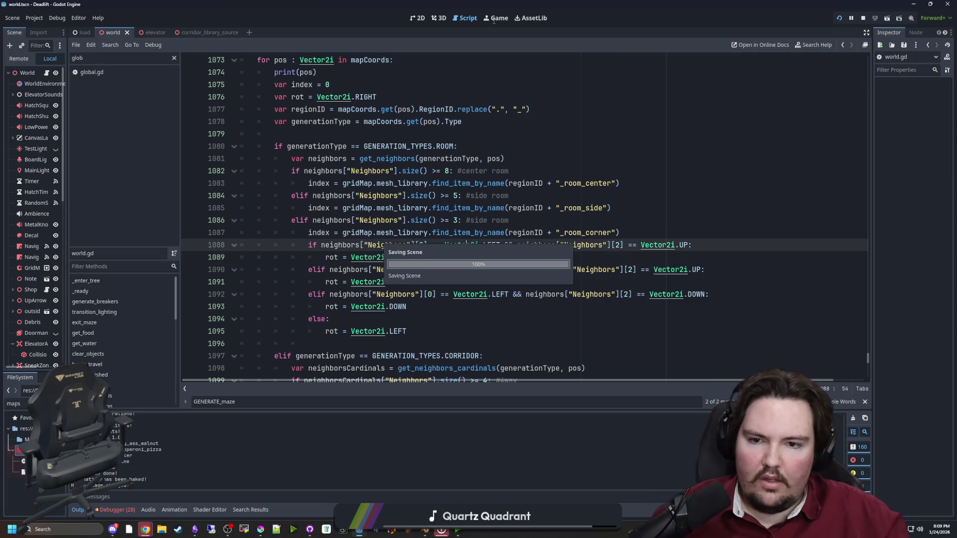
pyautogui.click(493, 20)
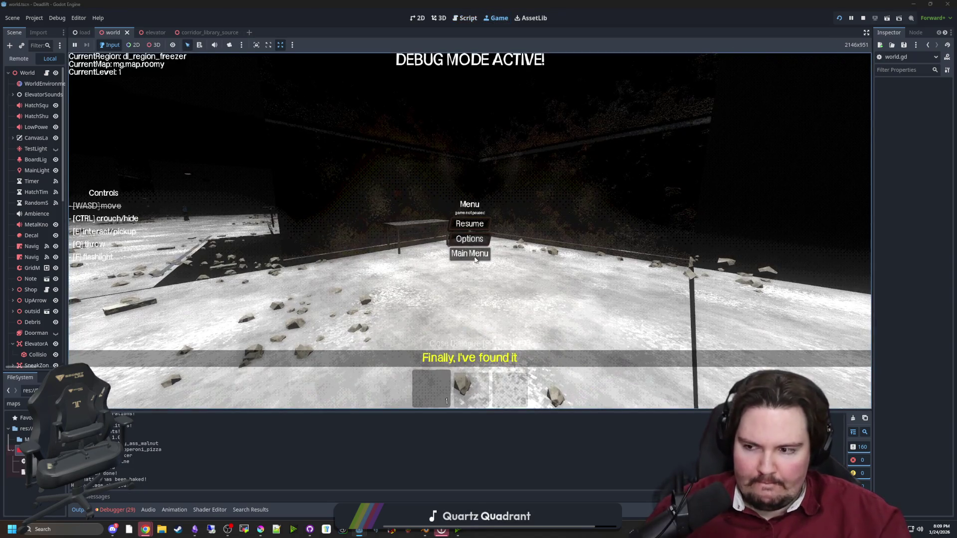
pyautogui.press('F5')
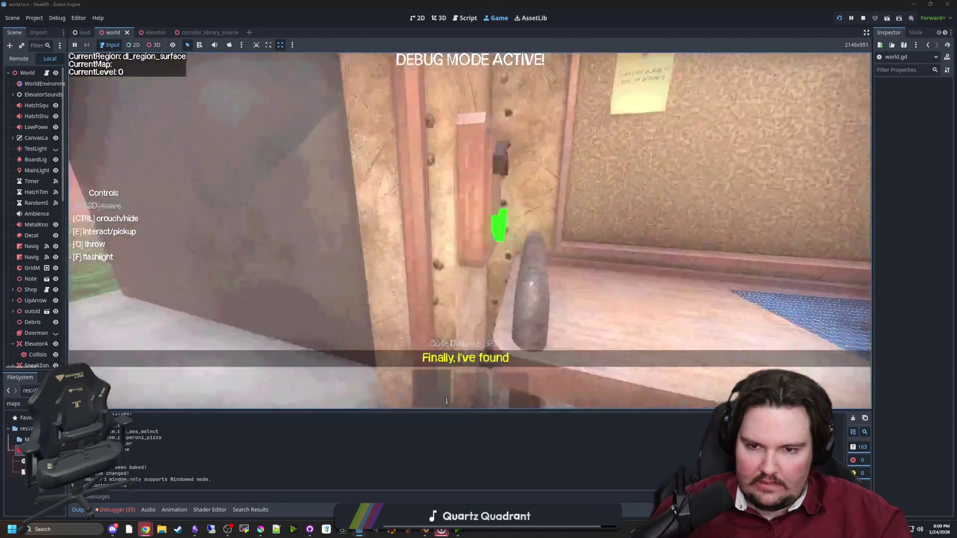
pyautogui.press('w')
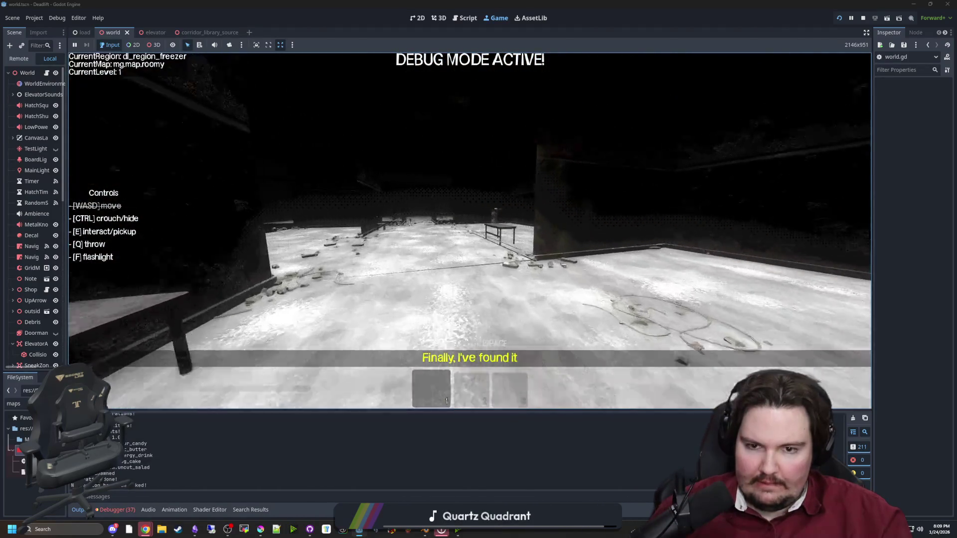
pyautogui.press('w')
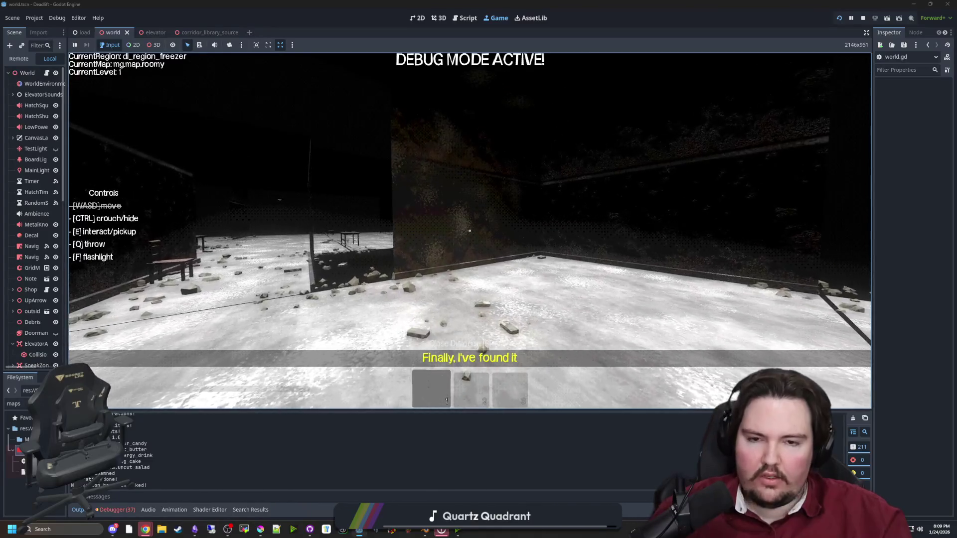
pyautogui.press('Escape')
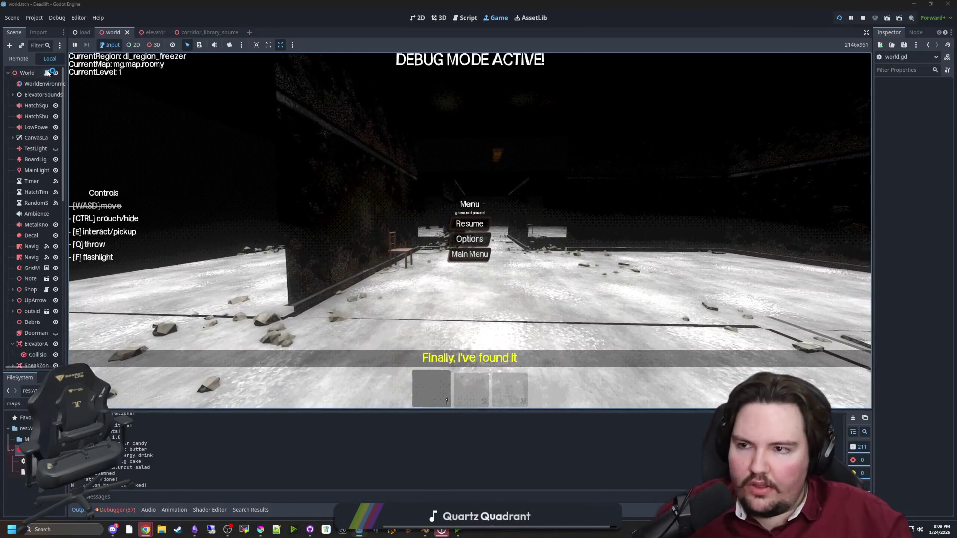
pyautogui.hotkey('ctrl', 'F3')
# Append '!!' to line 1095's comment and select the GOOD? comment on line 1089.
pyautogui.click(433, 328)
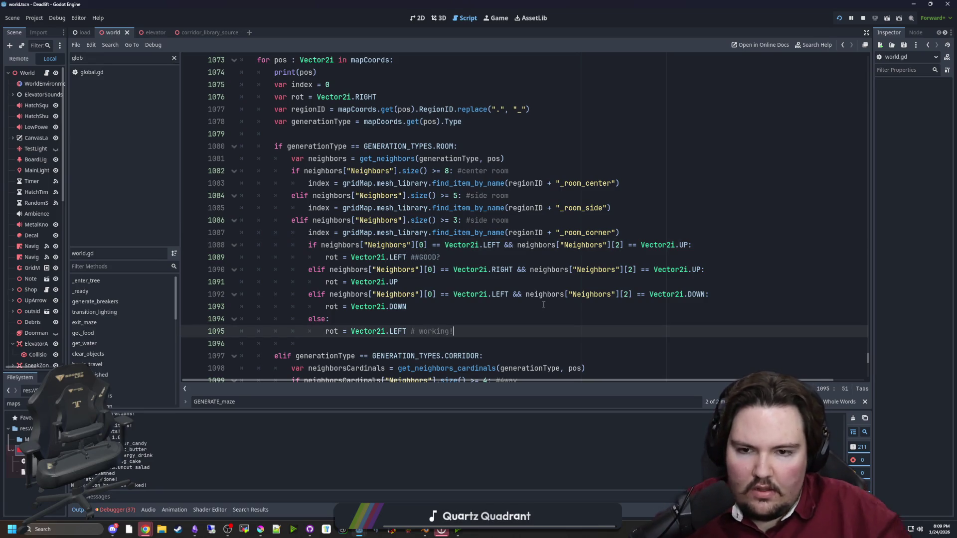
pyautogui.write('!!!!!')
pyautogui.moveTo(440, 257); pyautogui.dragTo(419, 257)
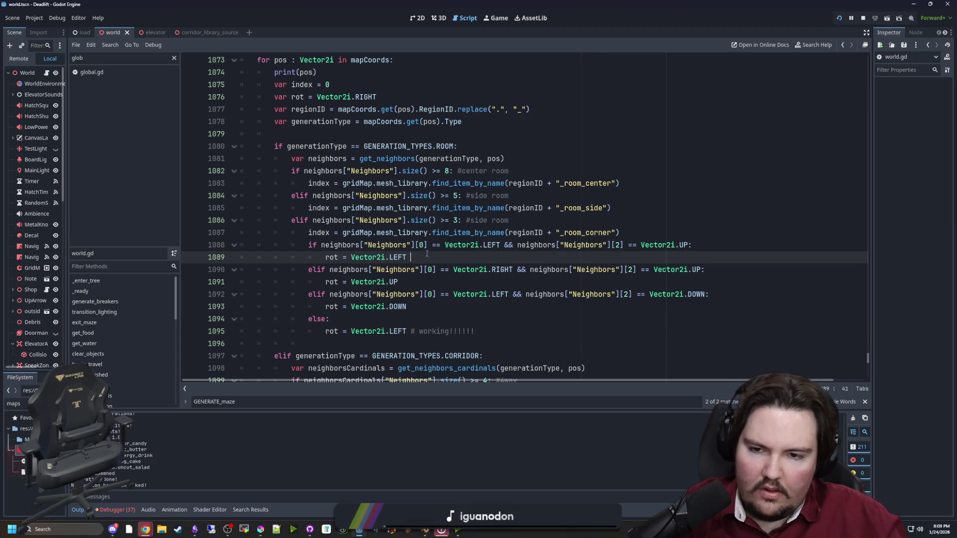
# Resume the game, walk across the snowy freezer room, pause, and return to world.gd.
pyautogui.click(497, 22)
pyautogui.press('Escape')
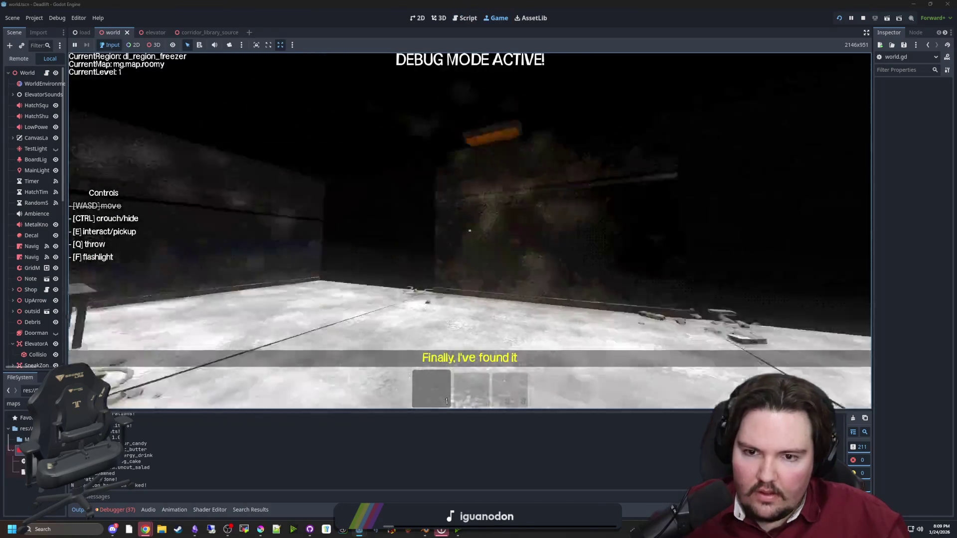
pyautogui.press('w')
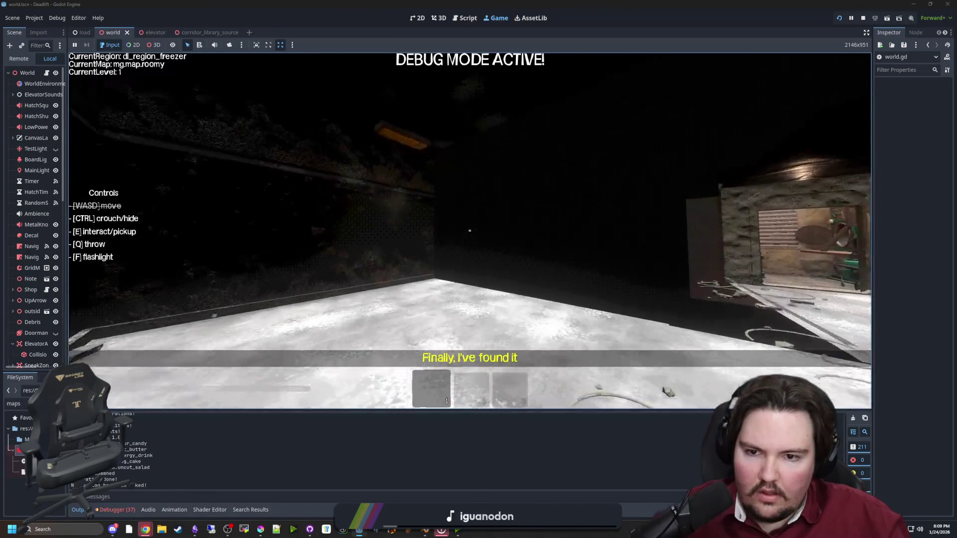
pyautogui.press('w')
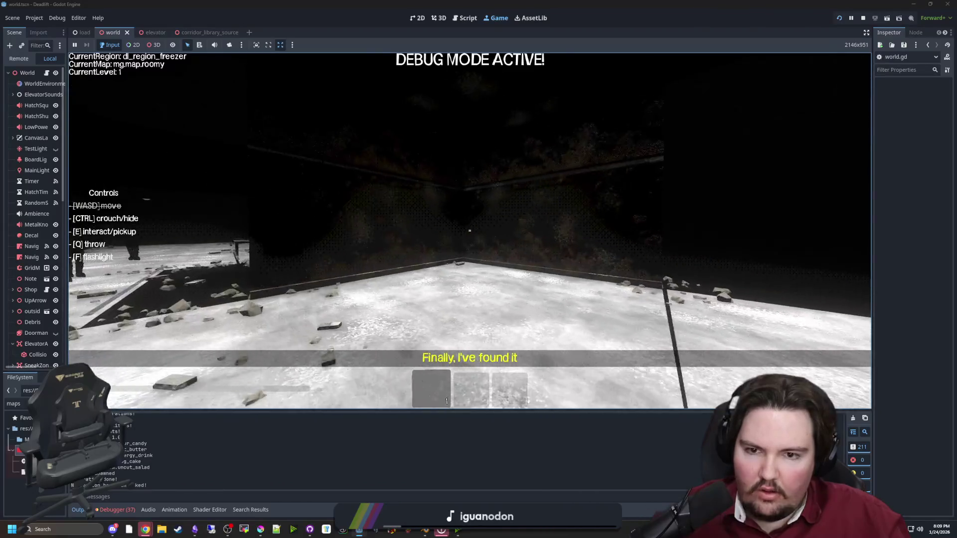
pyautogui.press('Escape')
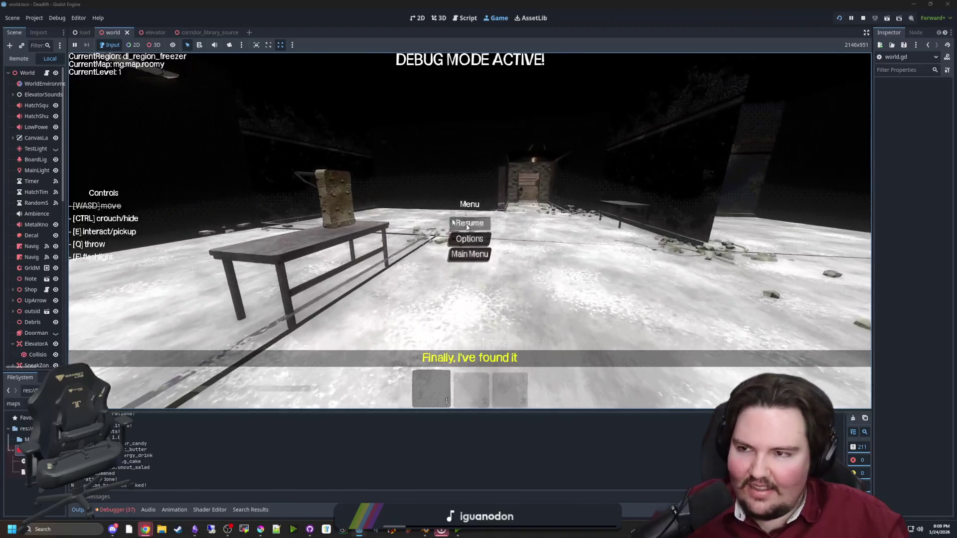
pyautogui.hotkey('ctrl', 'F3')
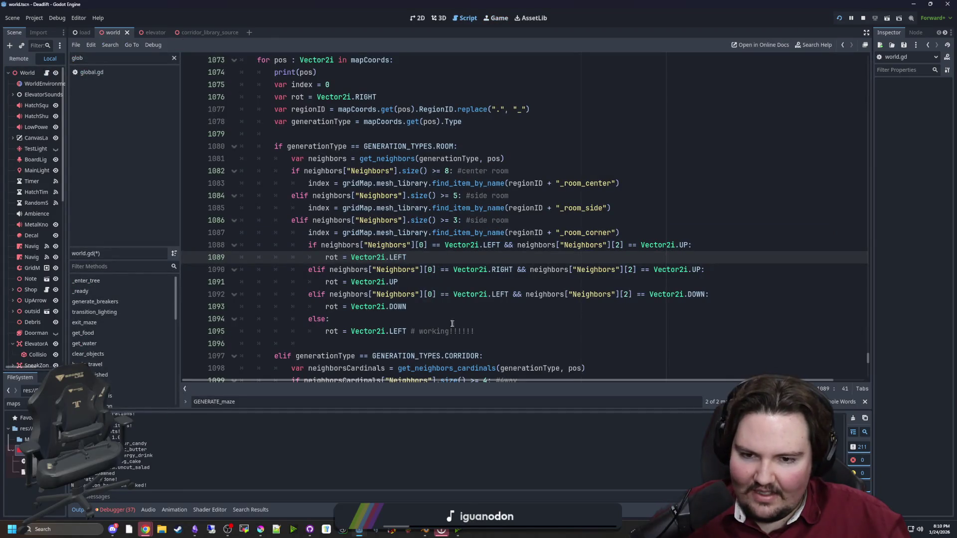
# Restart the game from its main menu to regenerate the rooms with line 1093's rotation.
pyautogui.click(418, 309)
pyautogui.write('RIGHT')
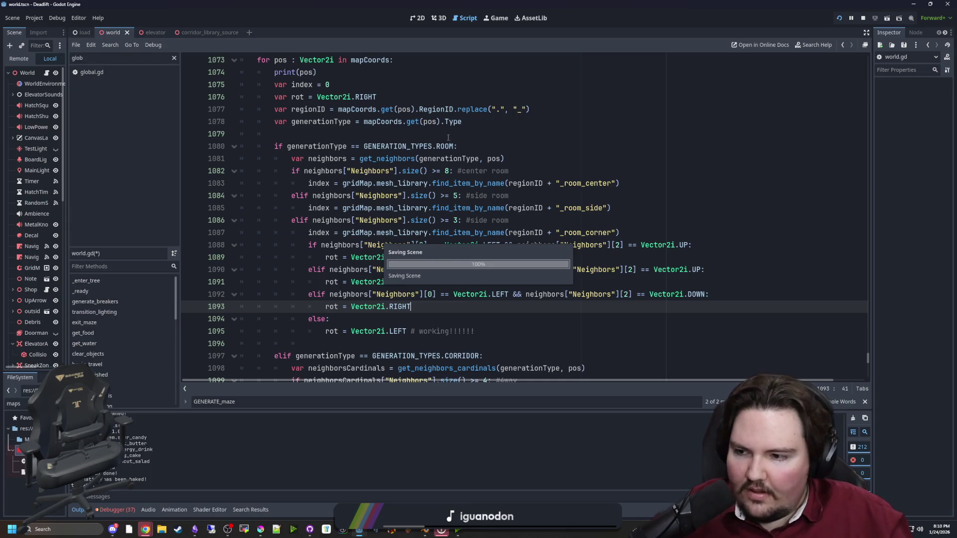
pyautogui.click(499, 20)
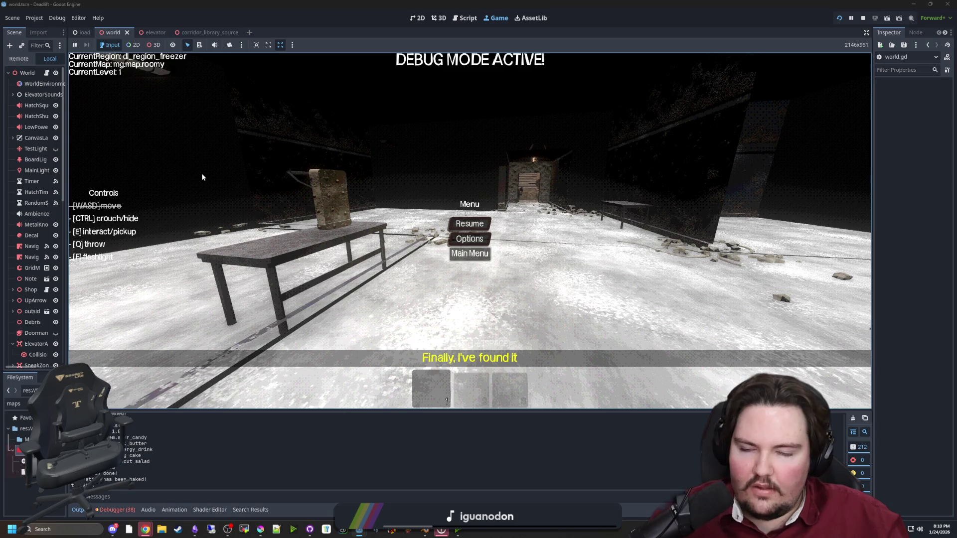
pyautogui.click(470, 253)
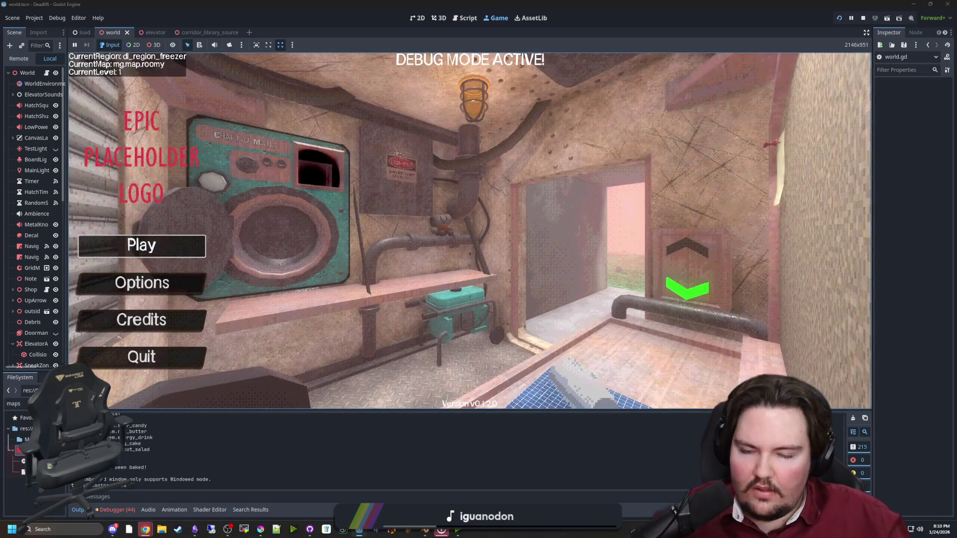
pyautogui.click(143, 243)
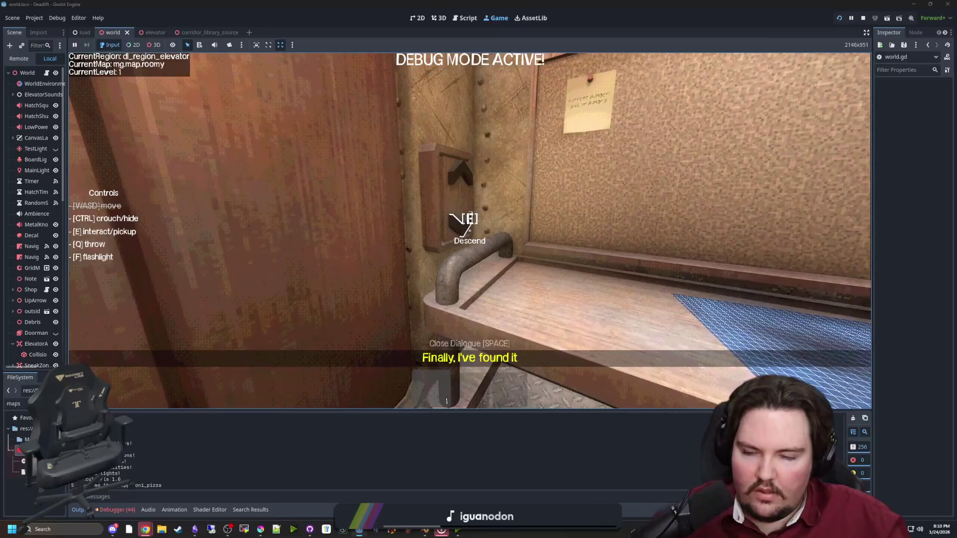
# Walk into the freezer room toward the back-wall chair, then pause and return to world.gd.
pyautogui.press('w')
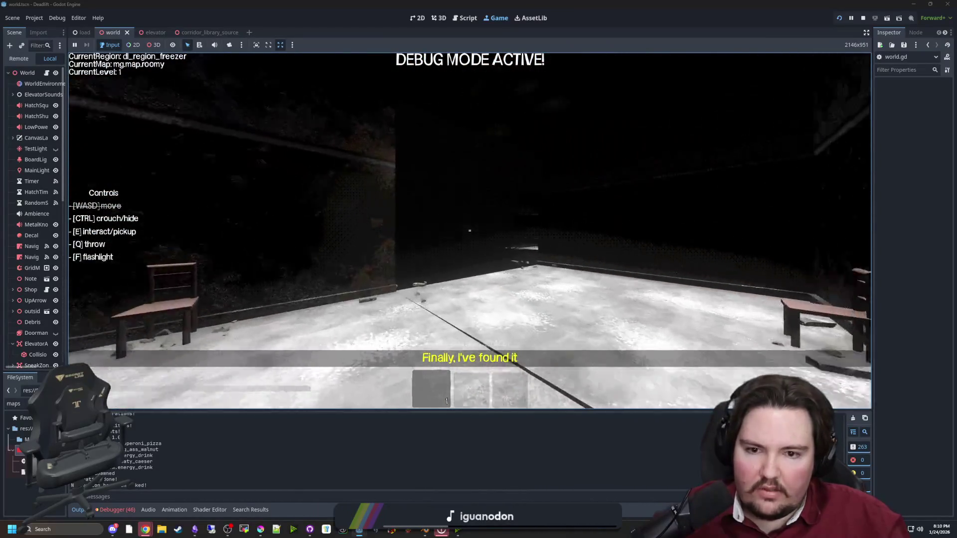
pyautogui.press('w')
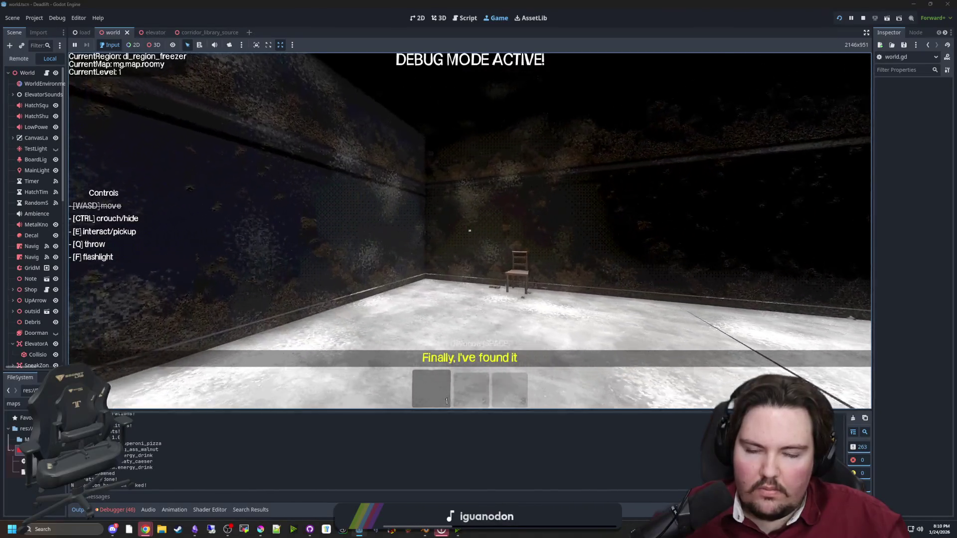
pyautogui.press('Escape')
pyautogui.hotkey('ctrl', 'F3')
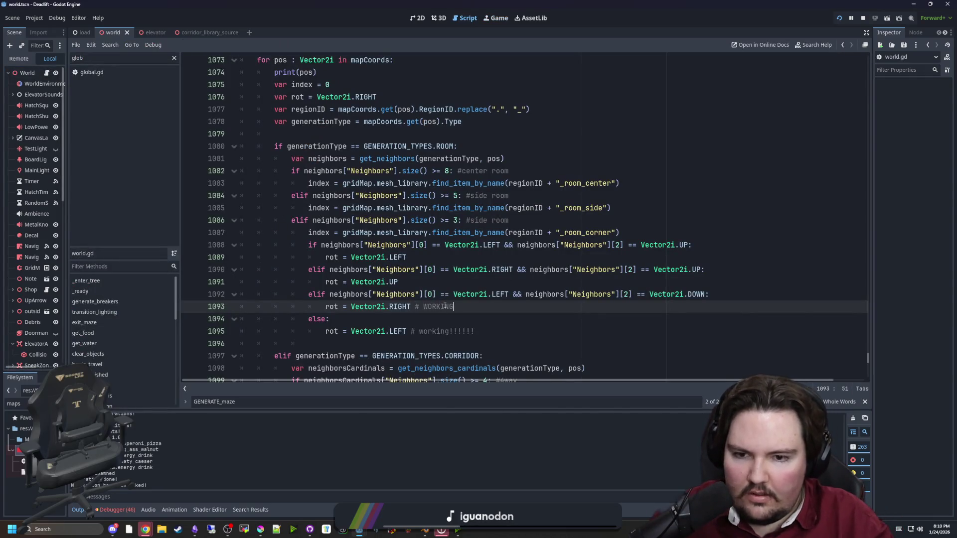
# Tweak the rotation on line 1091 of world.gd and save the script.
pyautogui.write('!!!!!!!!')
pyautogui.click(407, 281)
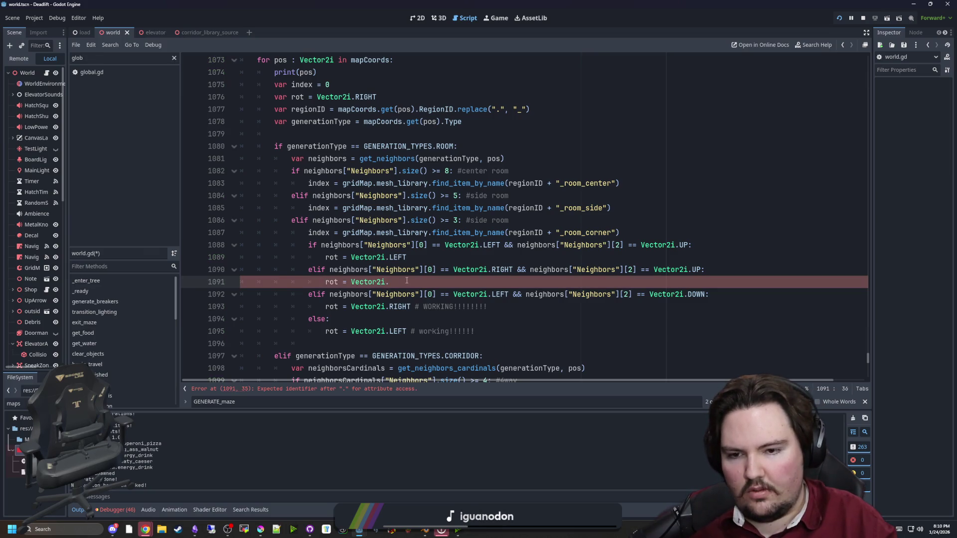
pyautogui.write('UP')
pyautogui.press('BackSpace')
pyautogui.press('BackSpace')
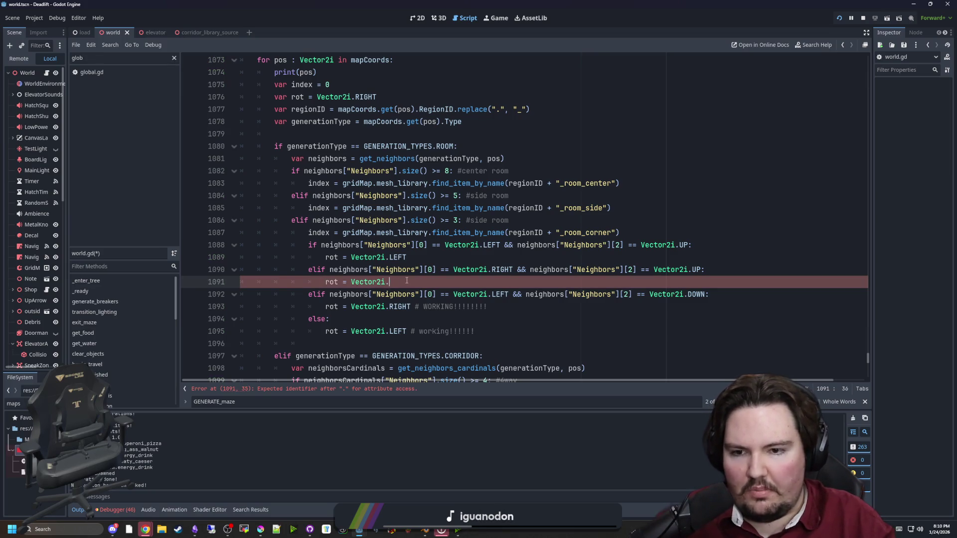
pyautogui.write('DOWN')
pyautogui.hotkey('ctrl', 's')
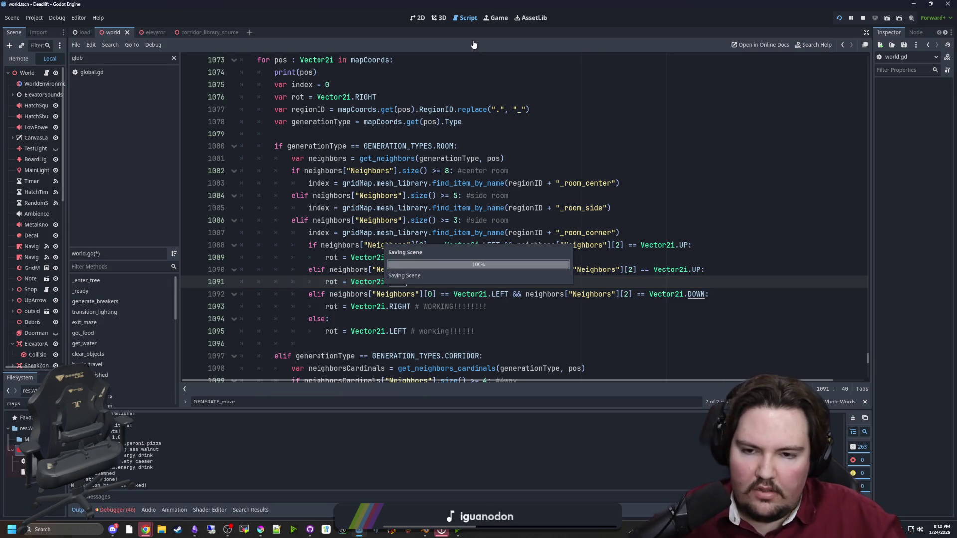
# Restart from the game's main menu and walk into the freezer room to inspect side-room rotations.
pyautogui.click(505, 19)
pyautogui.click(468, 219)
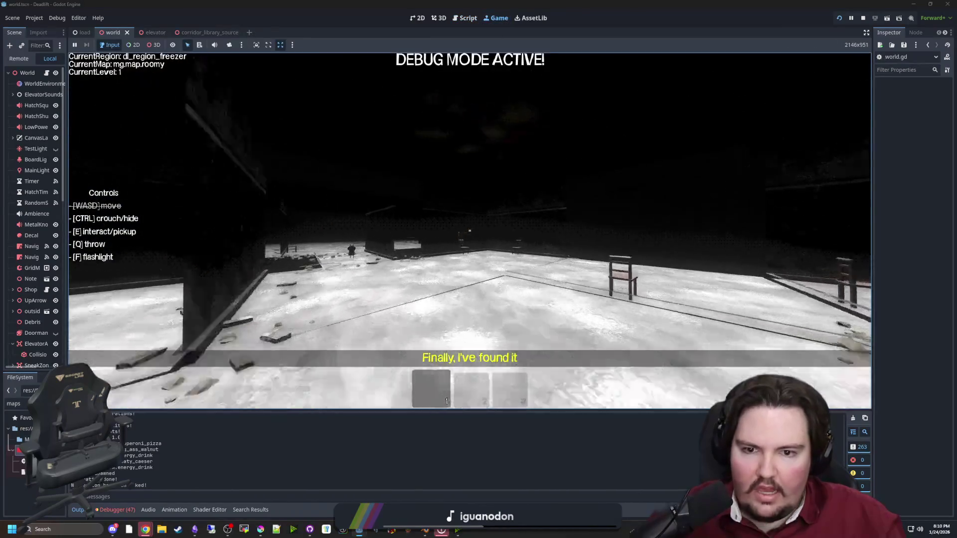
pyautogui.press('Escape')
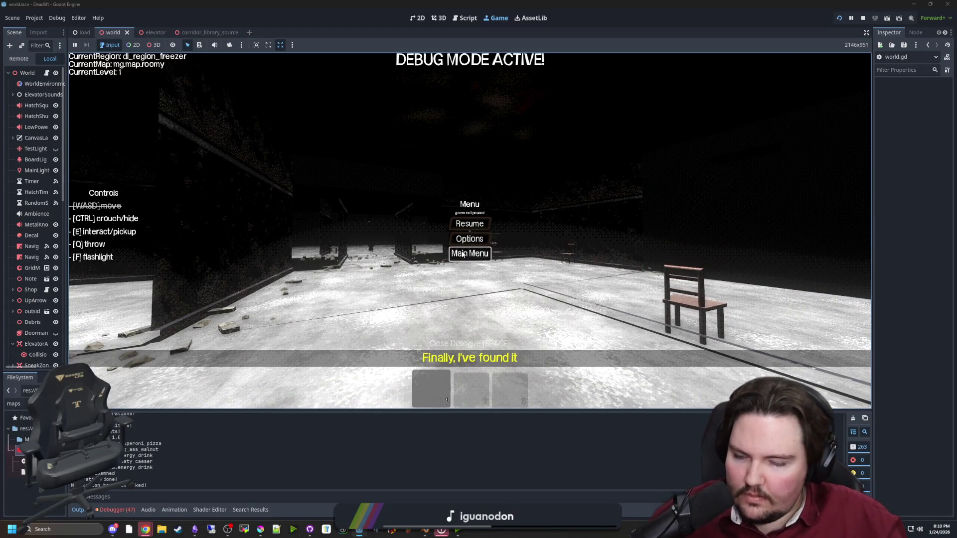
pyautogui.click(469, 253)
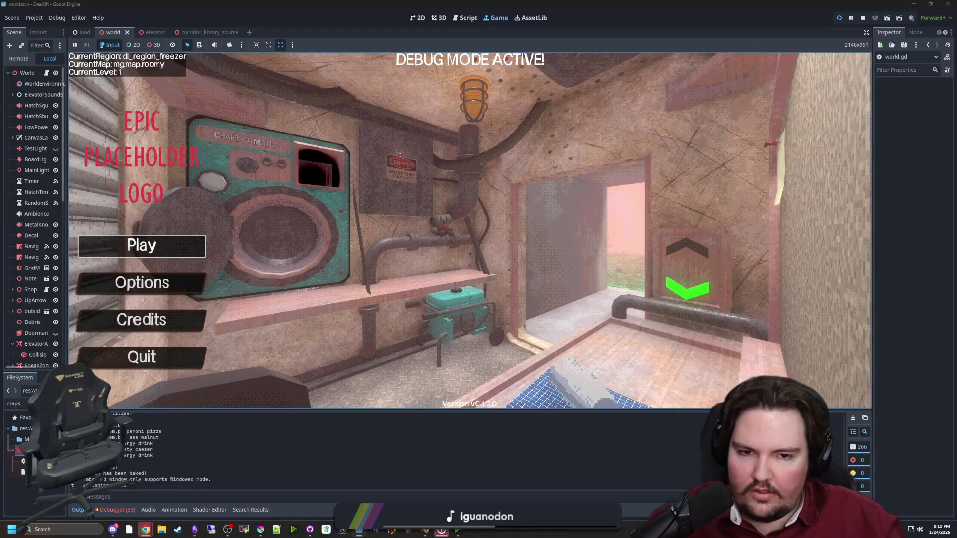
pyautogui.click(142, 246)
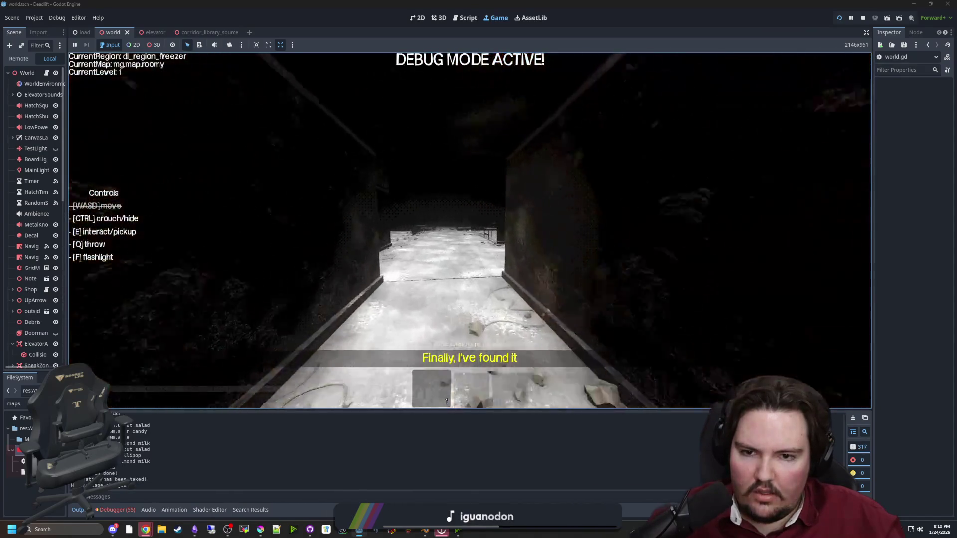
pyautogui.press('w')
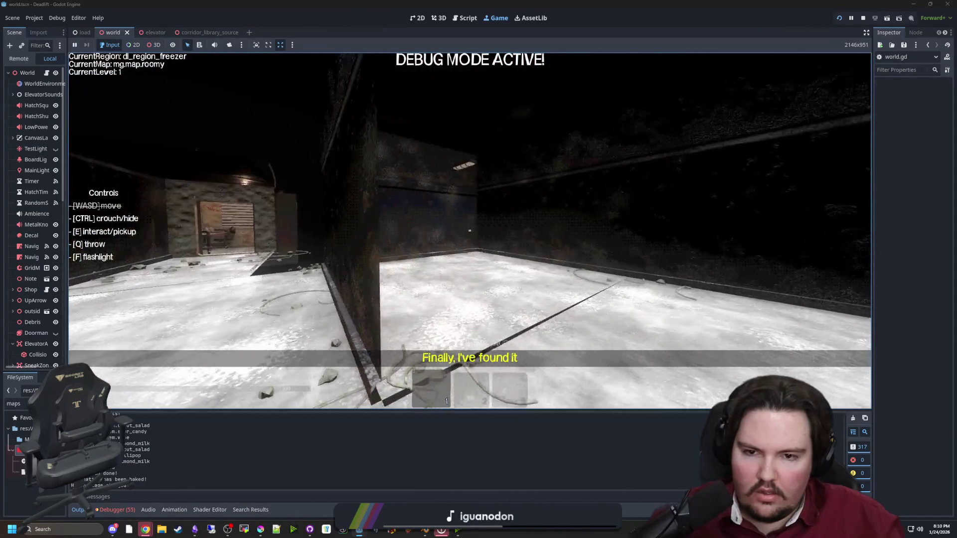
pyautogui.press('w')
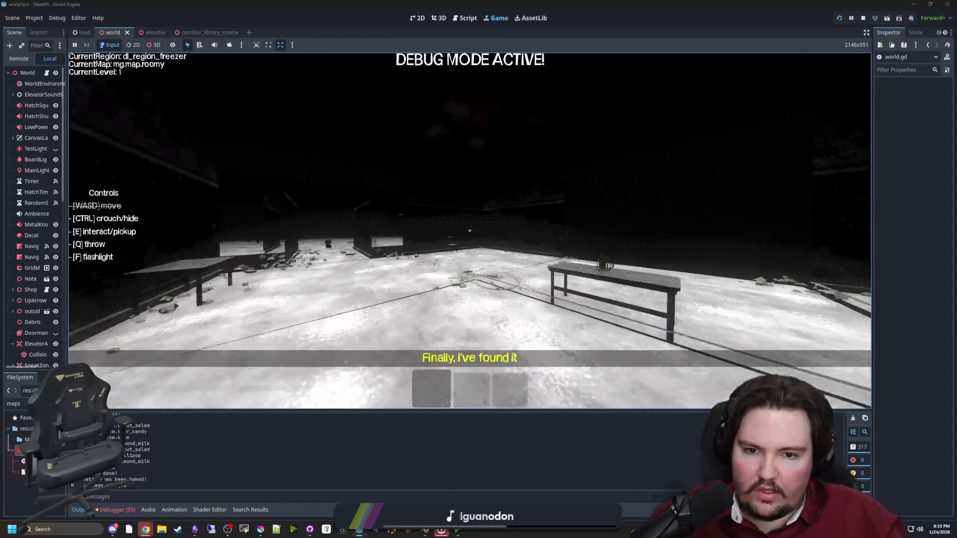
pyautogui.press('w')
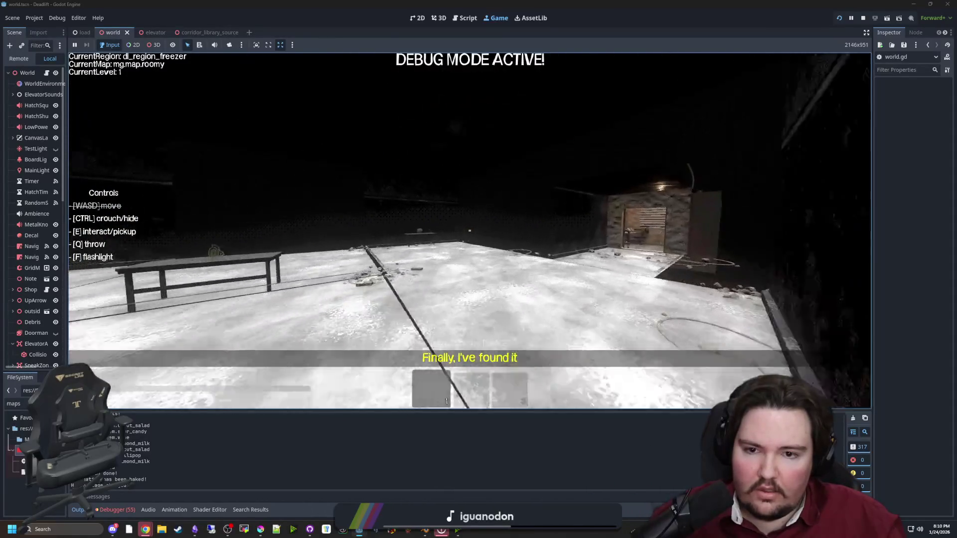
# Pause the game, then set line 1091 of world.gd to Vector2i.LEFT and save.
pyautogui.press('Escape')
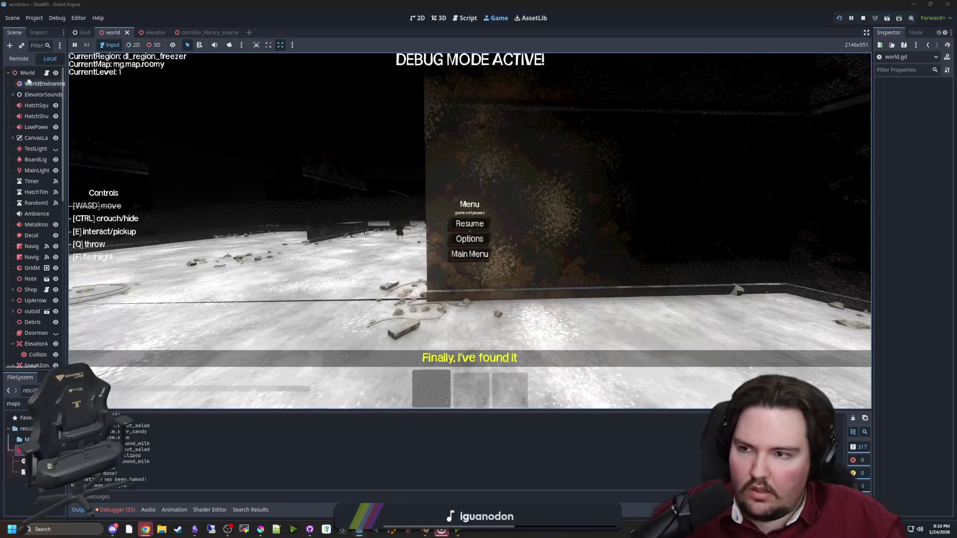
pyautogui.hotkey('ctrl', 'F3')
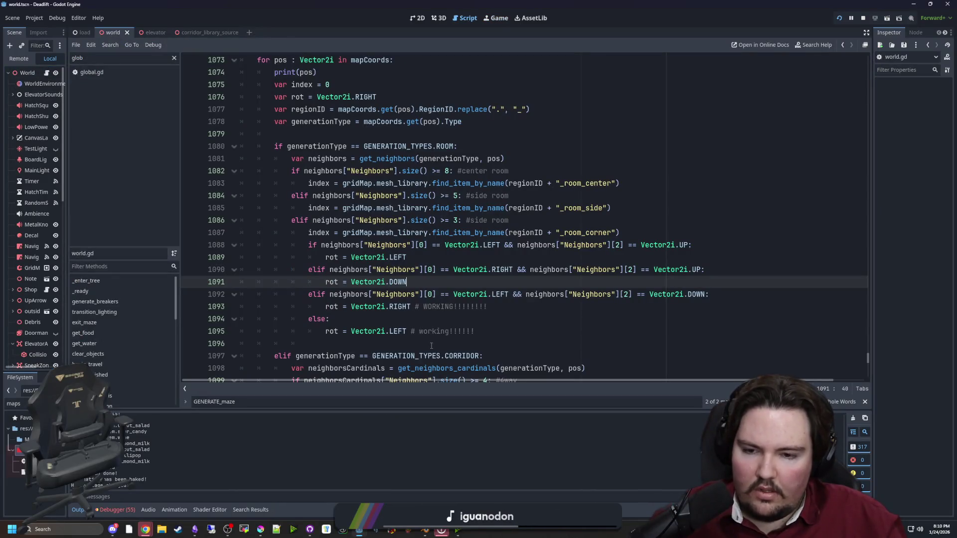
pyautogui.click(355, 318)
pyautogui.write('LEFT')
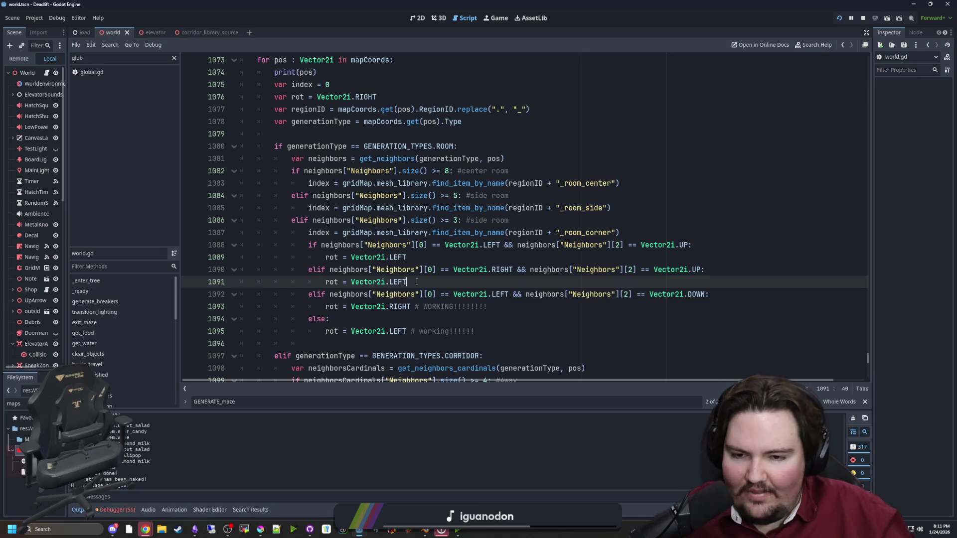
pyautogui.hotkey('ctrl', 's')
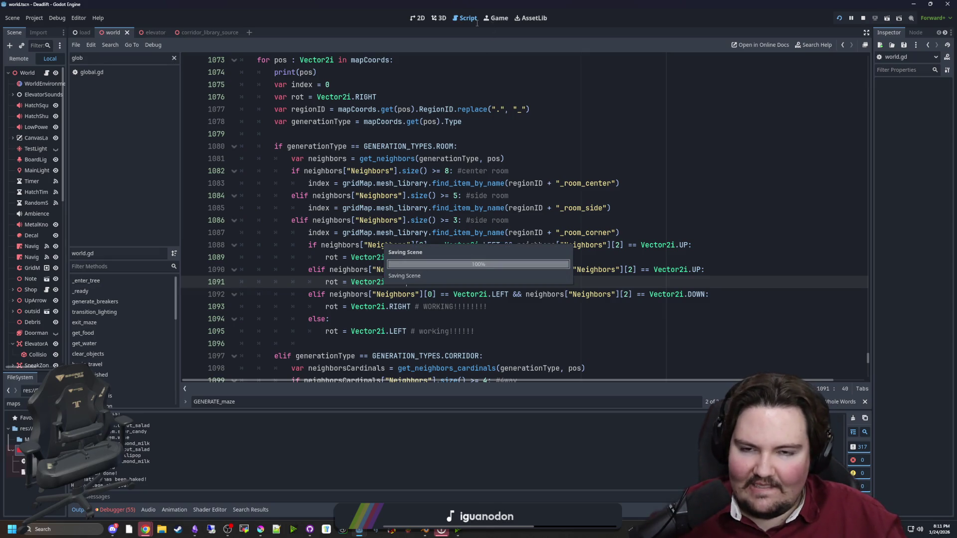
# Start a new game, look around the regenerated freezer room, then pause and open the World script.
pyautogui.click(499, 19)
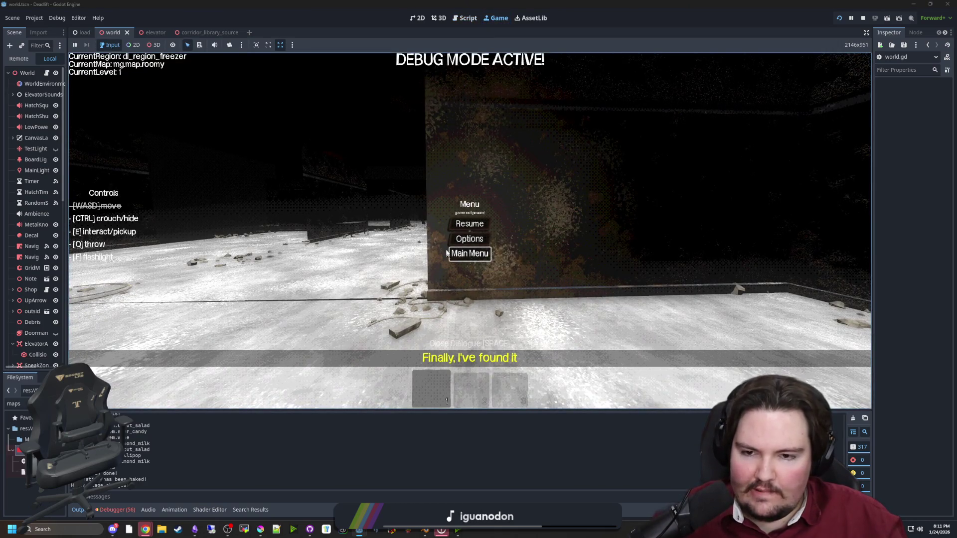
pyautogui.click(469, 254)
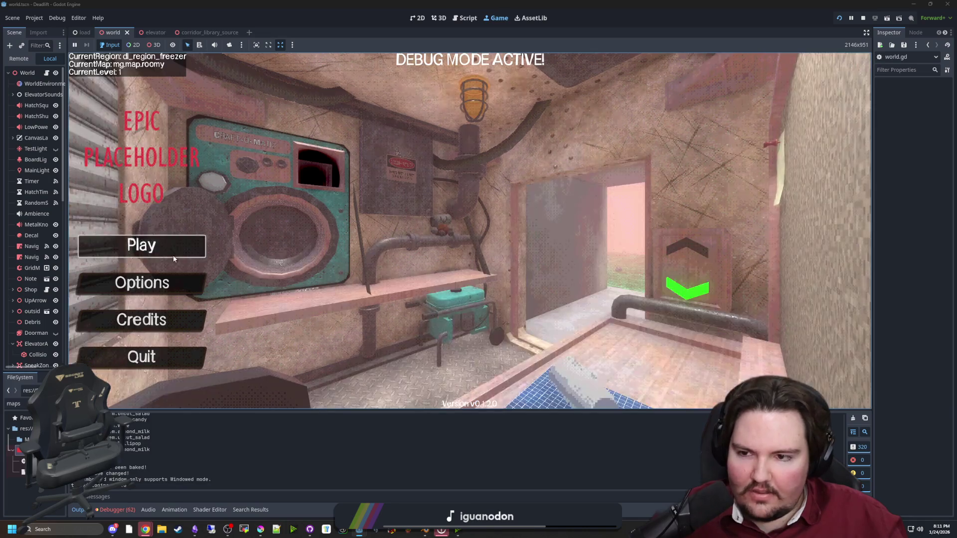
pyautogui.click(169, 250)
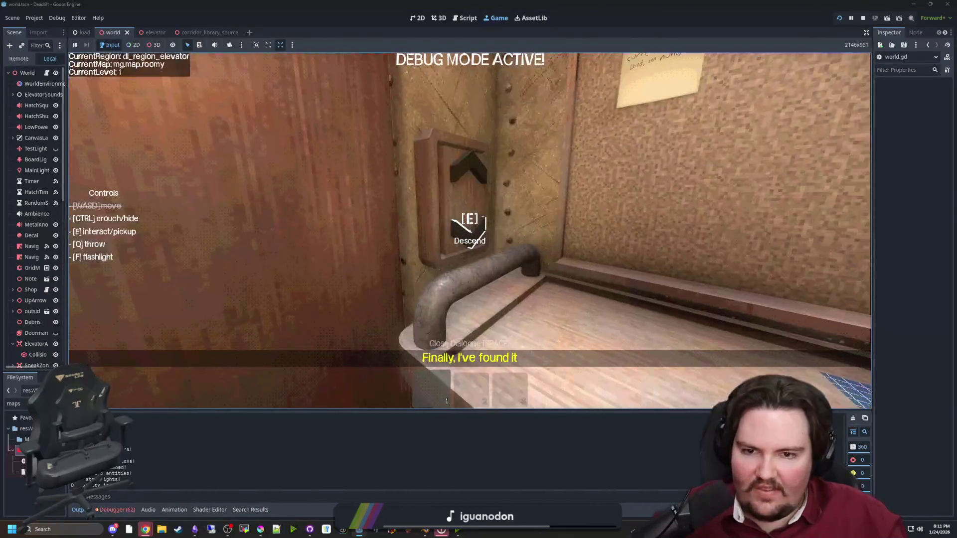
pyautogui.press('w')
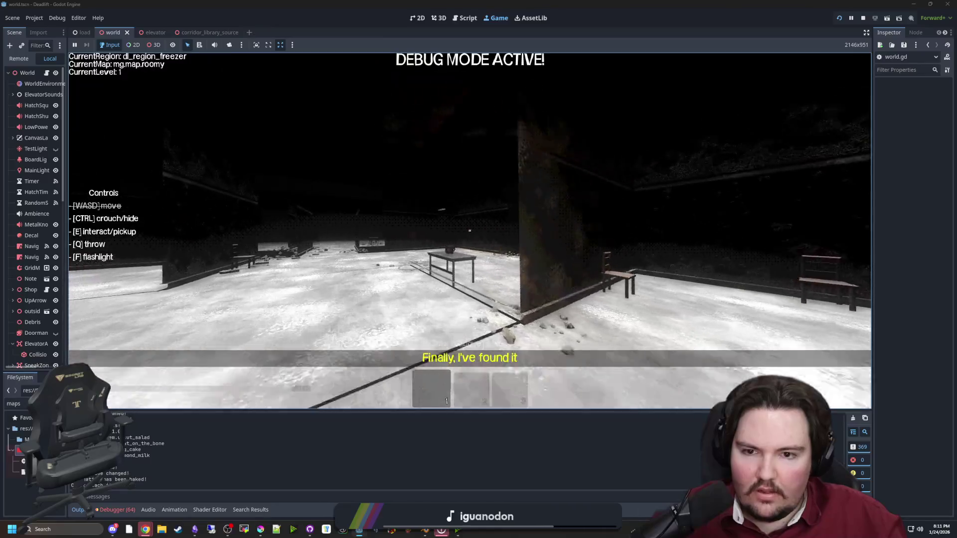
pyautogui.press('w')
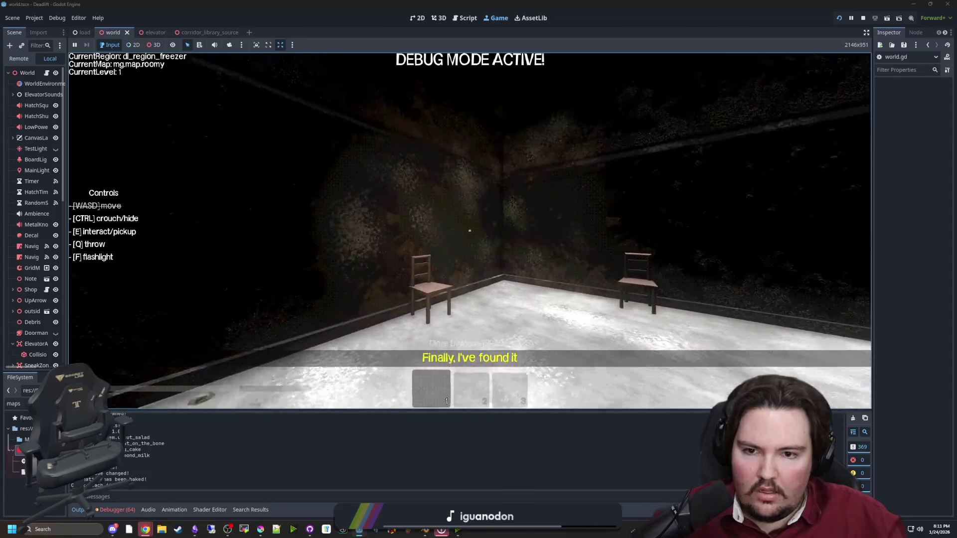
pyautogui.press('Escape')
pyautogui.click(47, 73)
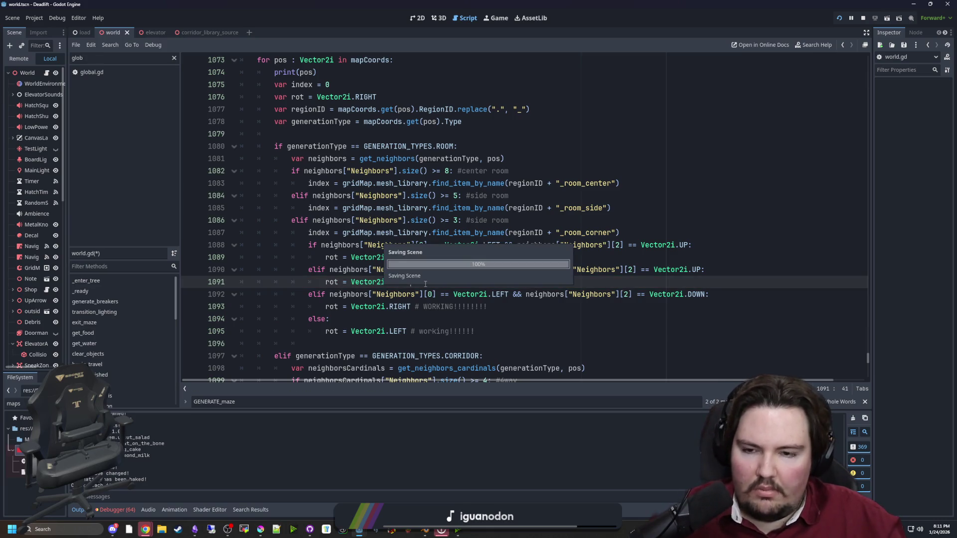
pyautogui.click(499, 18)
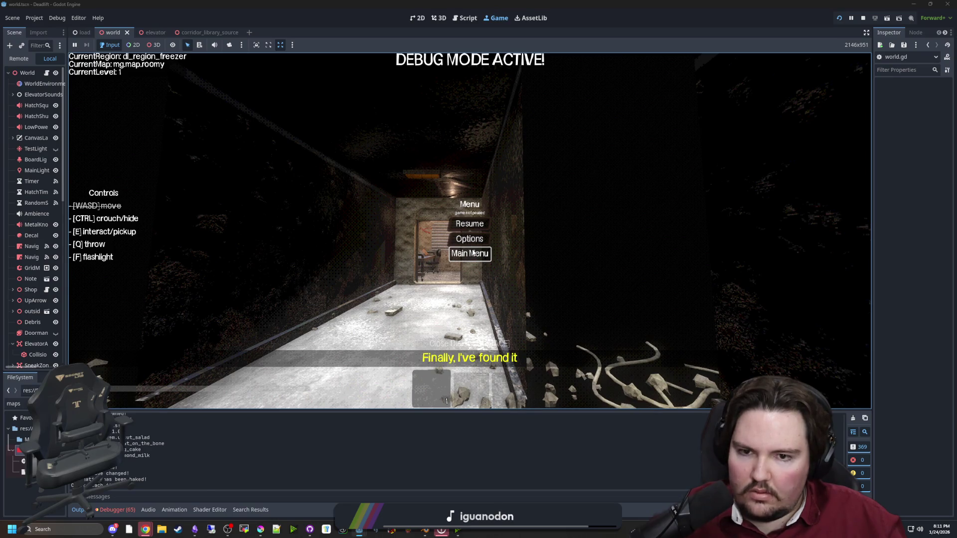
pyautogui.click(473, 253)
pyautogui.click(141, 241)
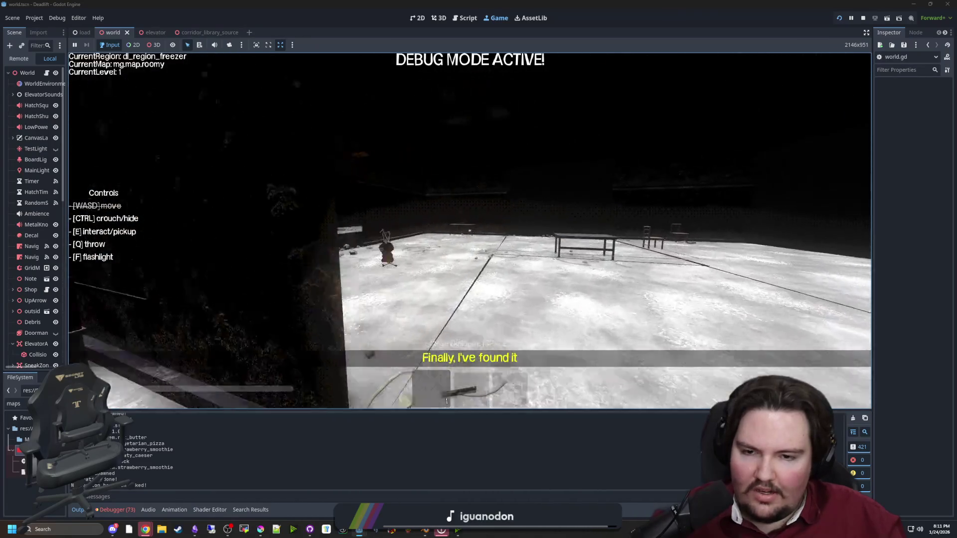
pyautogui.press('Escape')
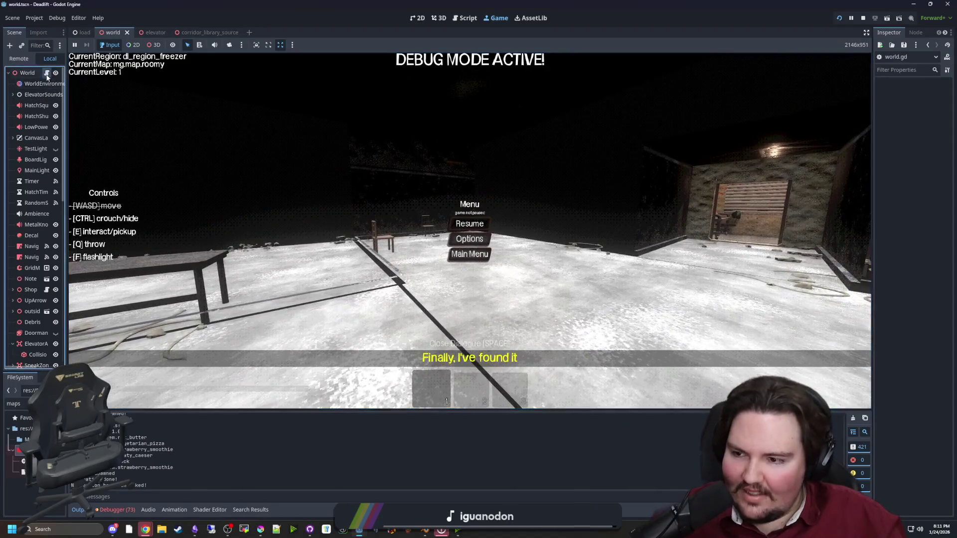
pyautogui.hotkey('ctrl', 'F3')
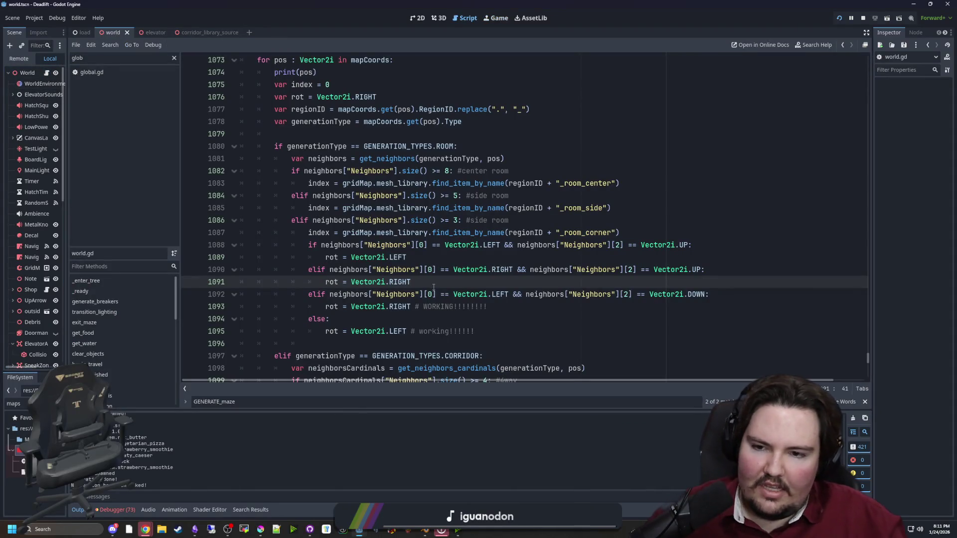
pyautogui.moveTo(434, 287); pyautogui.dragTo(192, 246)
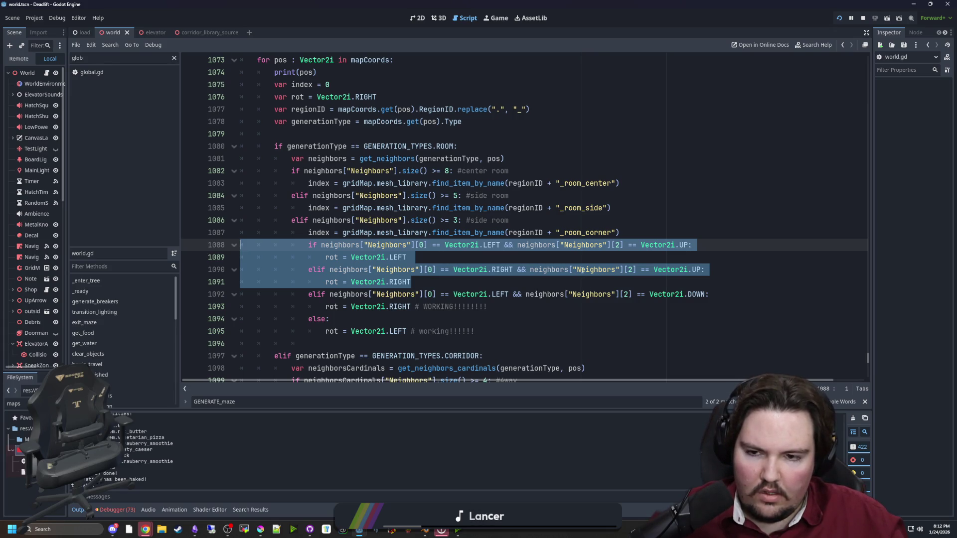
pyautogui.click(444, 260)
pyautogui.moveTo(631, 244); pyautogui.dragTo(705, 270)
pyautogui.click(659, 230)
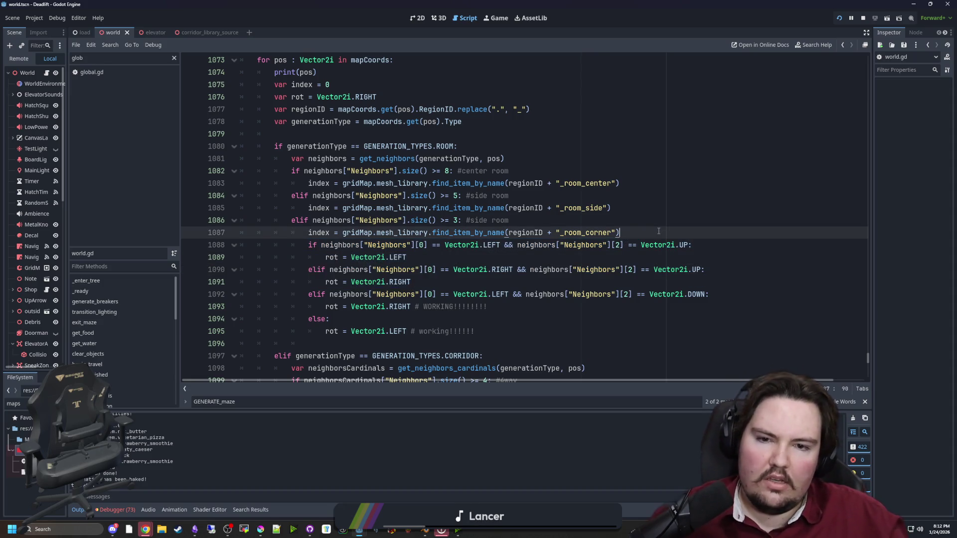
pyautogui.moveTo(642, 242)
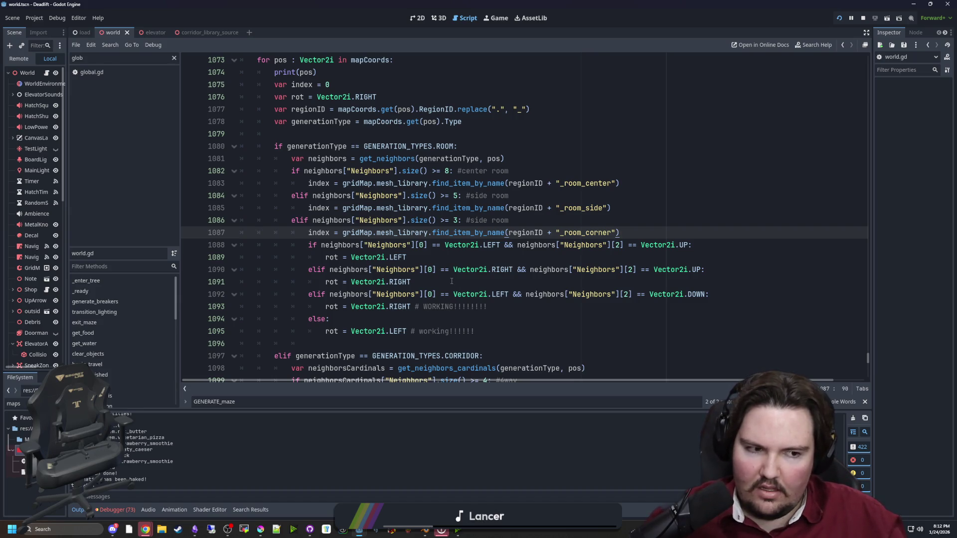
# Add line 1088: if neighbors["Neighbors"].has(Vector2i(1, -1)):.
pyautogui.press('Return')
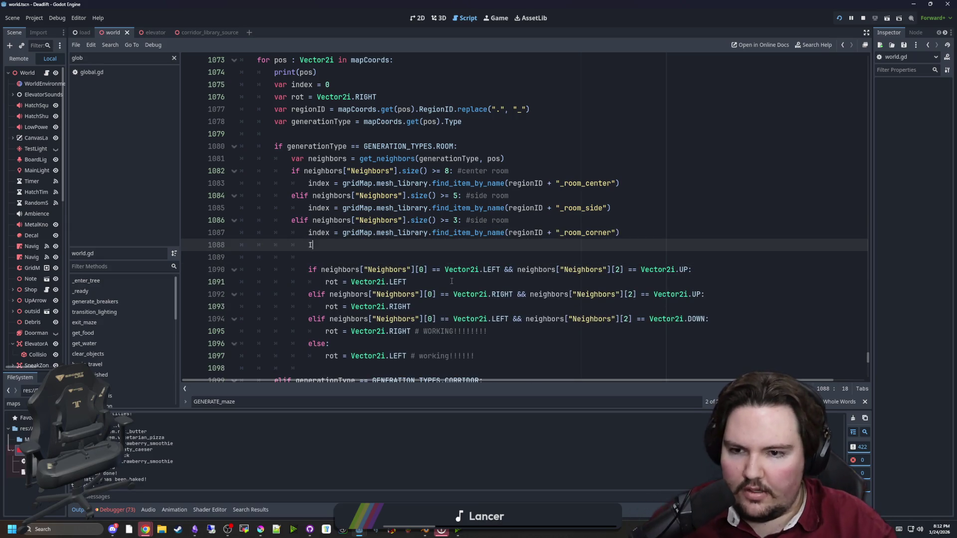
pyautogui.write('IF')
pyautogui.press('BackSpace')
pyautogui.press('BackSpace')
pyautogui.write('if neighbors')
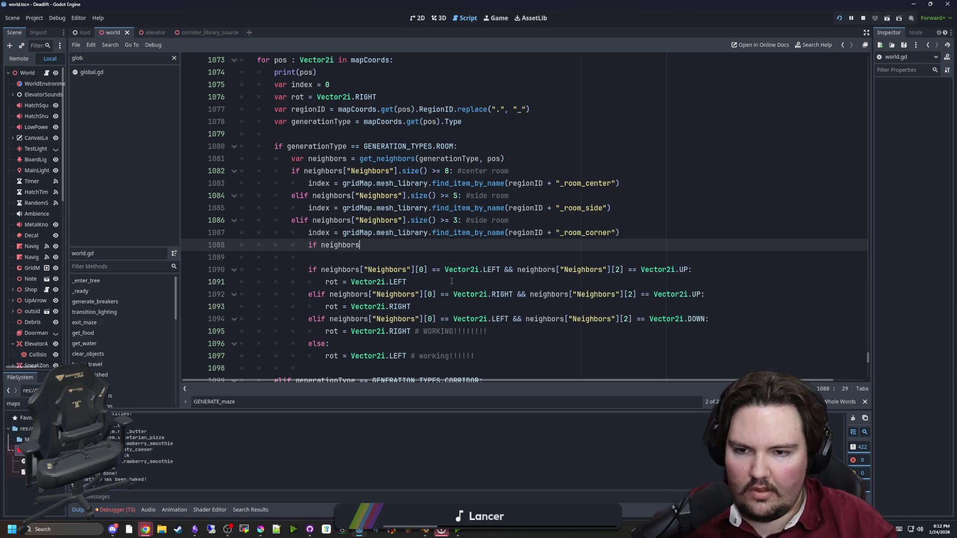
pyautogui.write('["Neig')
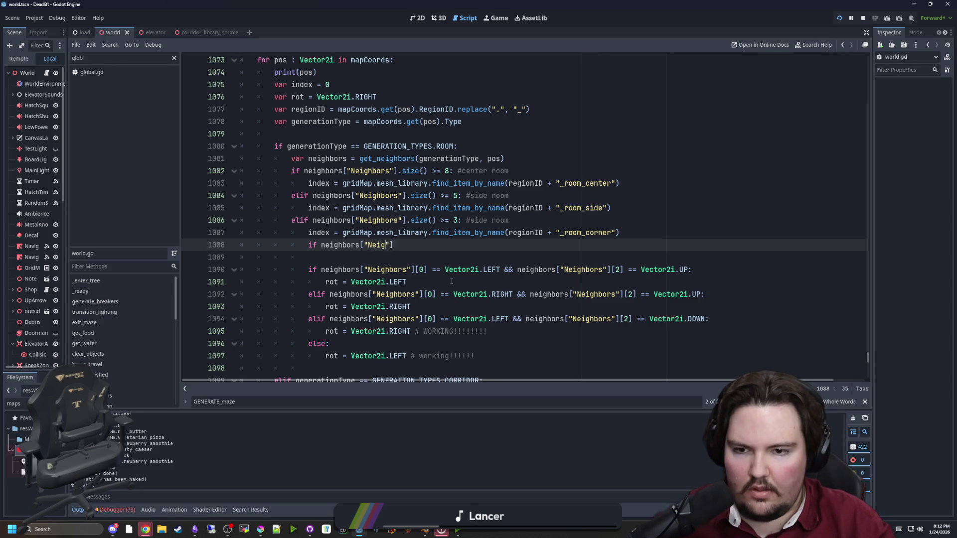
pyautogui.write('hbors"].')
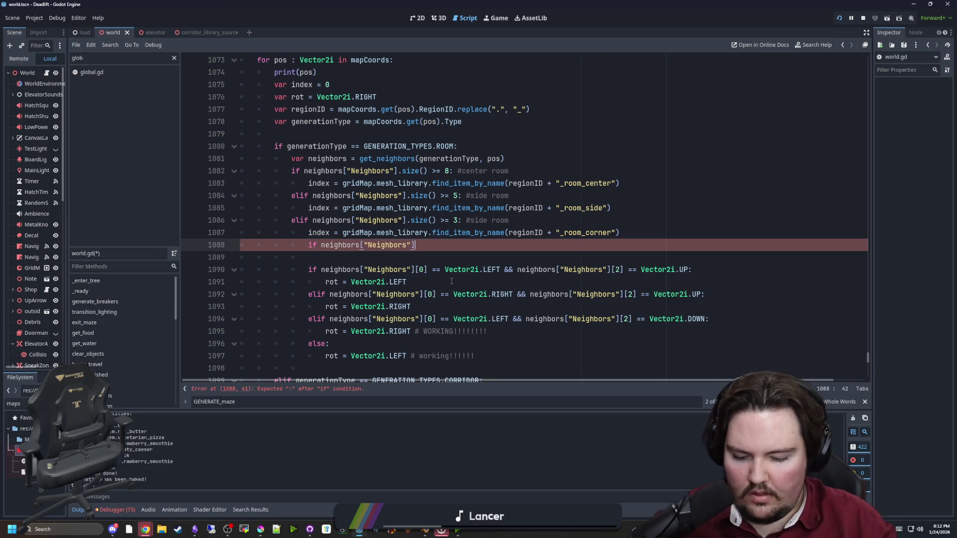
pyautogui.write('has(Vect')
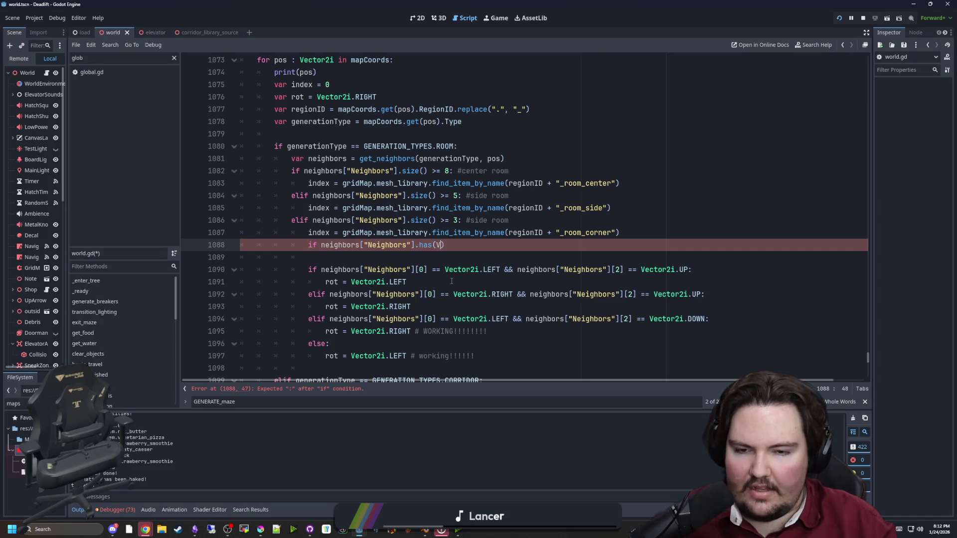
pyautogui.write('or2i')
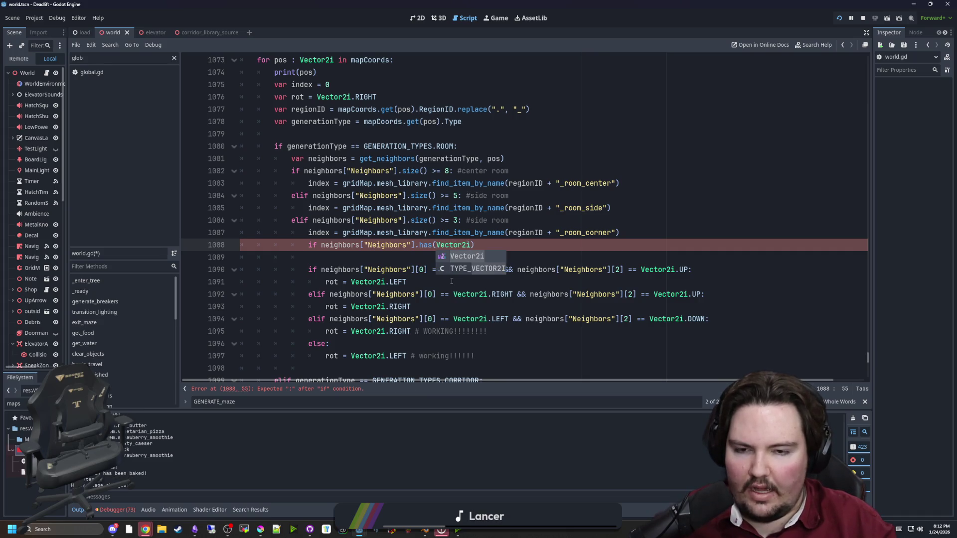
pyautogui.write('(1')
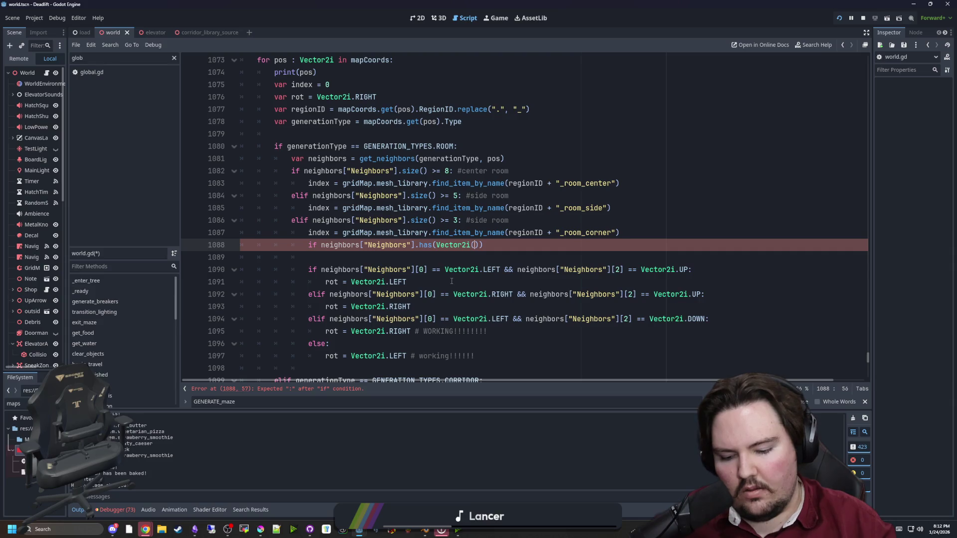
pyautogui.write(', -1))')
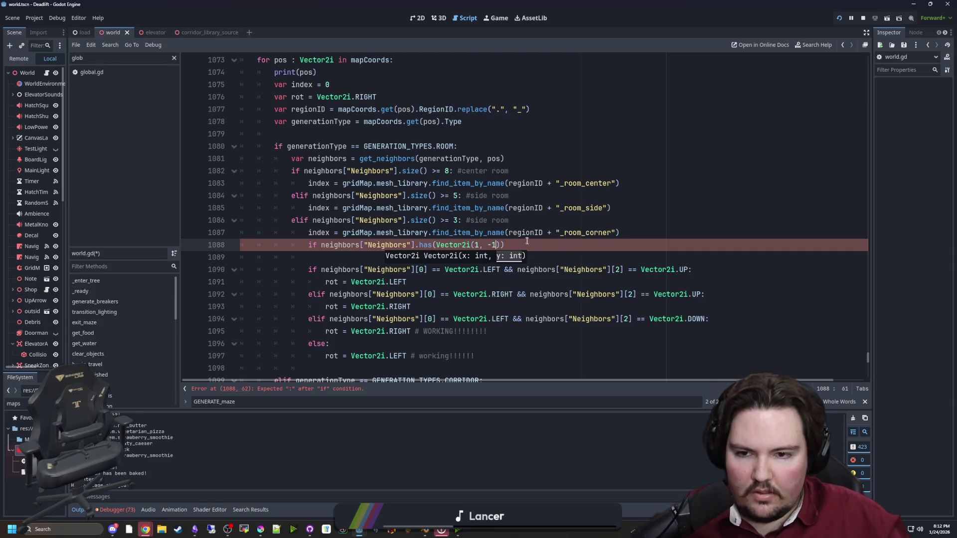
pyautogui.write(':')
pyautogui.press('Return')
pyautogui.write('rot =')
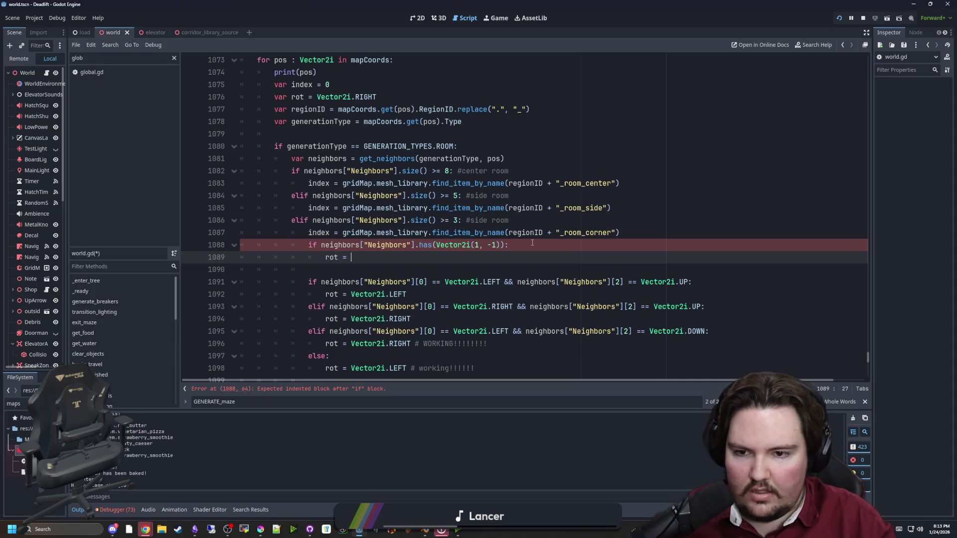
# Set rot = Vector2i.RIGHT as the body of the new corner-room check.
pyautogui.write('vec')
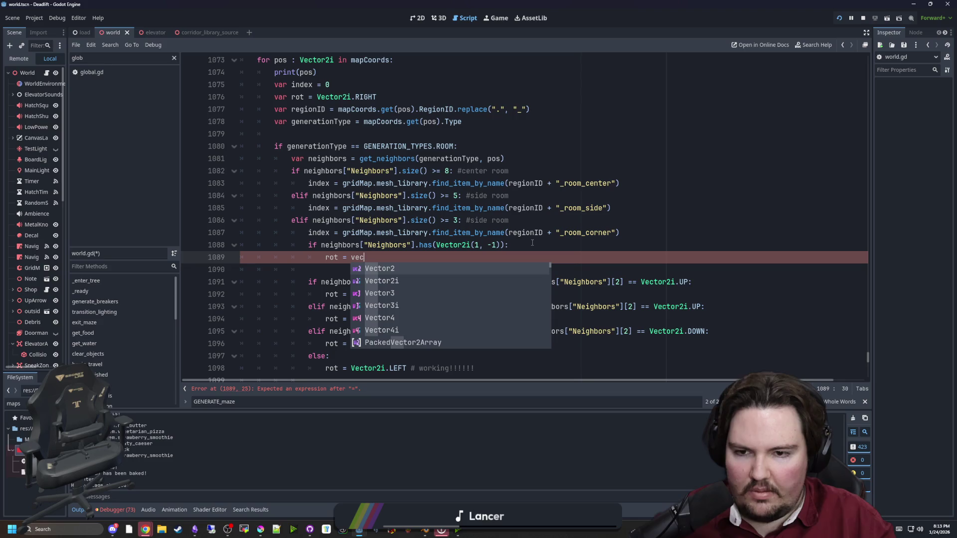
pyautogui.press('Down')
pyautogui.press('Return')
pyautogui.write('.RIGHT')
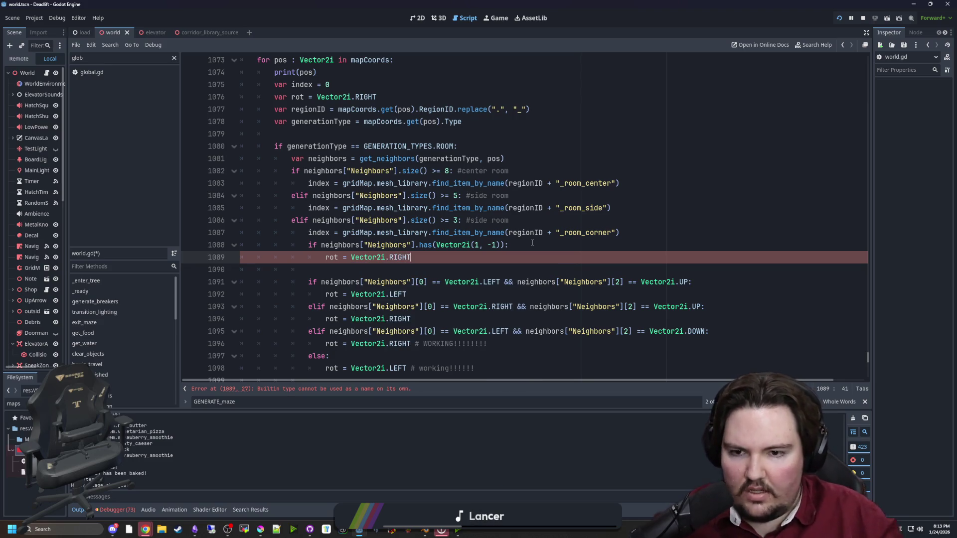
pyautogui.scroll(-1, 506, 329)
pyautogui.click(506, 329)
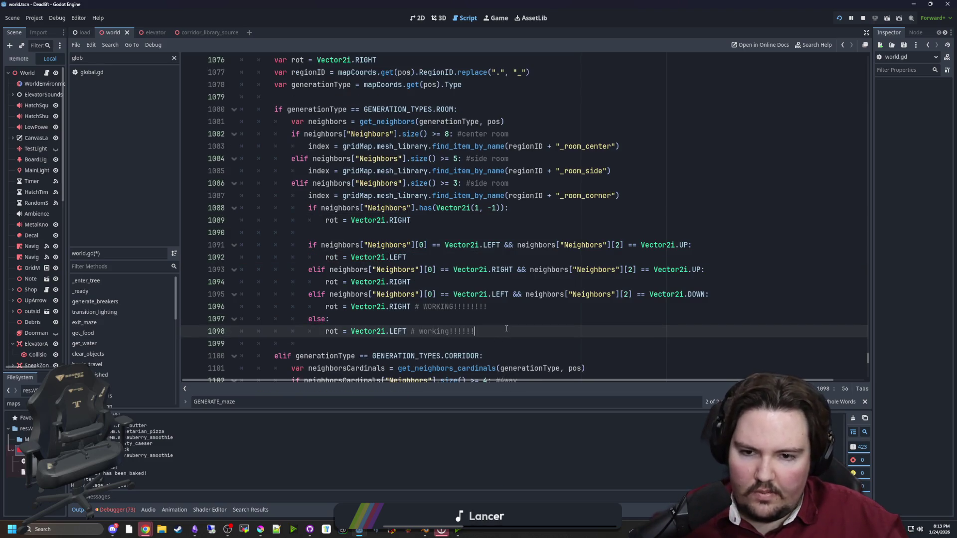
# Delete the old rotation checks and add an elif for Vector2i(1, 1).
pyautogui.keyDown('shift'); pyautogui.click(383, 228); pyautogui.keyUp('shift')
pyautogui.press('BackSpace')
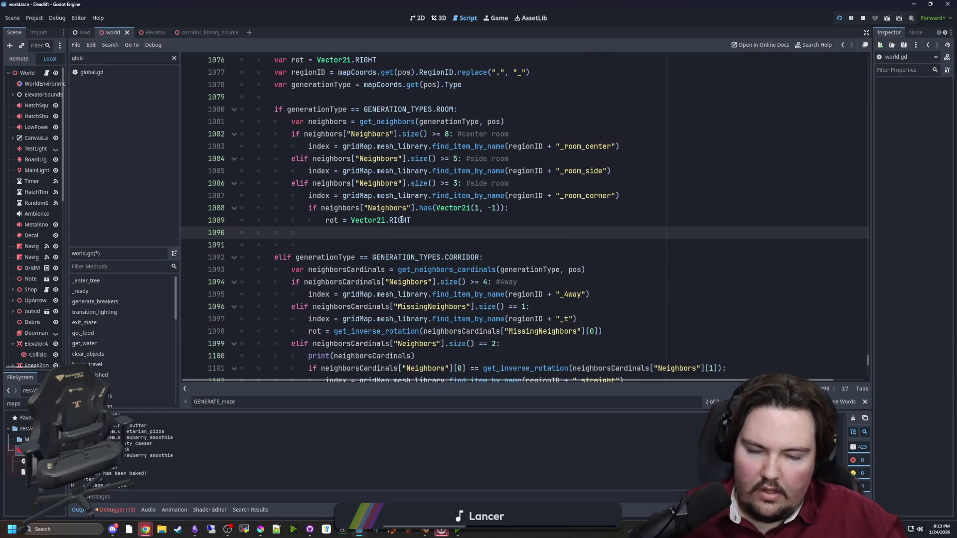
pyautogui.write('elif')
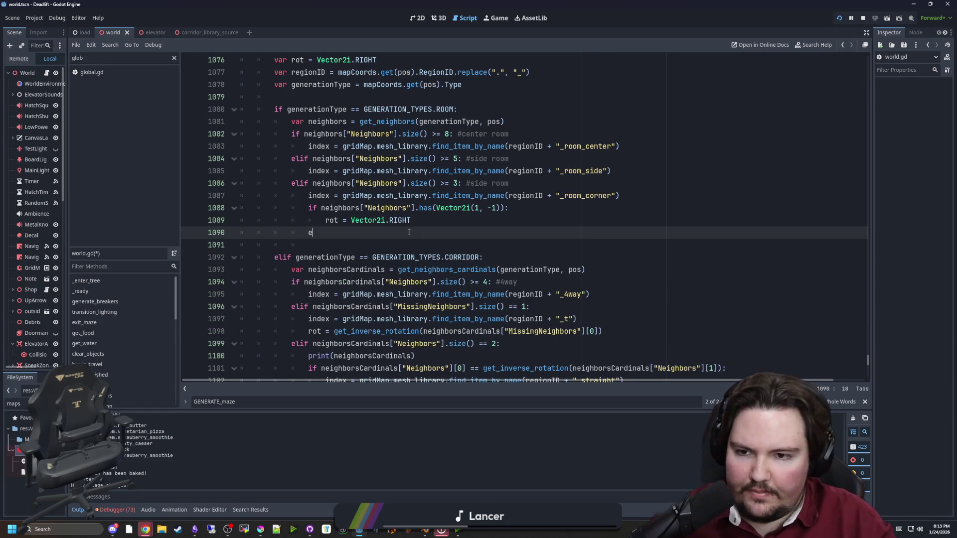
pyautogui.moveTo(509, 208)
pyautogui.mouseDown()
pyautogui.moveTo(309, 208)
pyautogui.moveTo(319, 210)
pyautogui.mouseUp()
pyautogui.hotkey('ctrl', 'c')
pyautogui.click(351, 233)
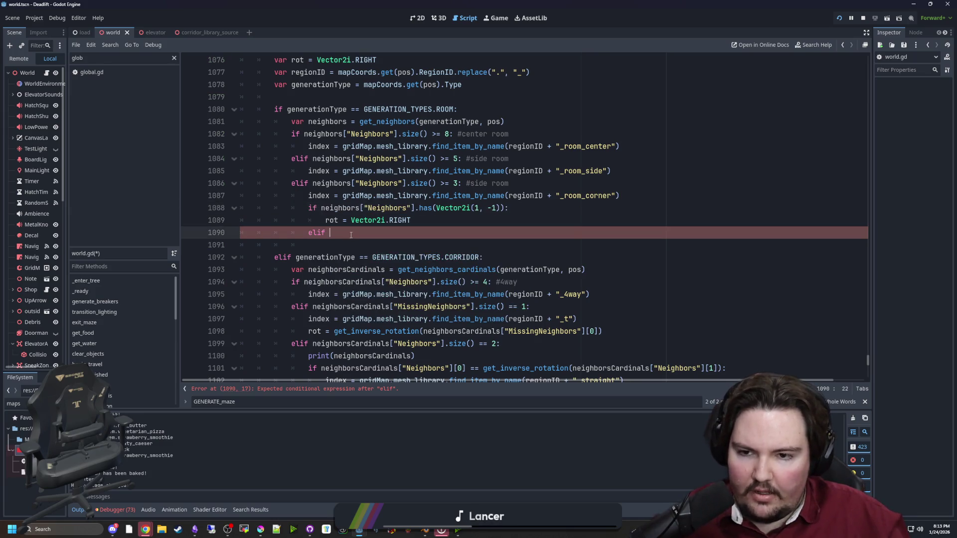
pyautogui.hotkey('ctrl', 'v')
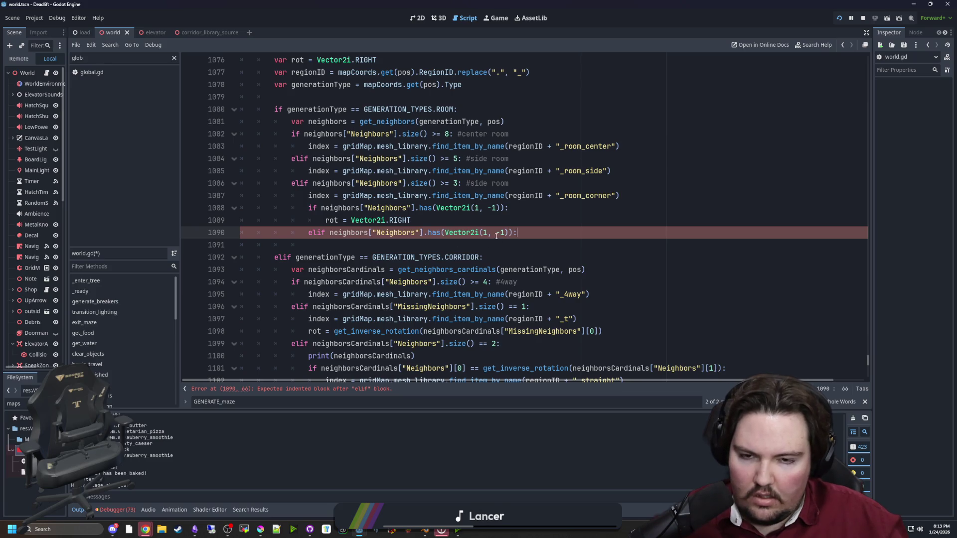
pyautogui.press('BackSpace')
# Add an elif branch for Vector2i(-1, 1) followed by an else: branch.
pyautogui.moveTo(514, 233); pyautogui.dragTo(309, 233)
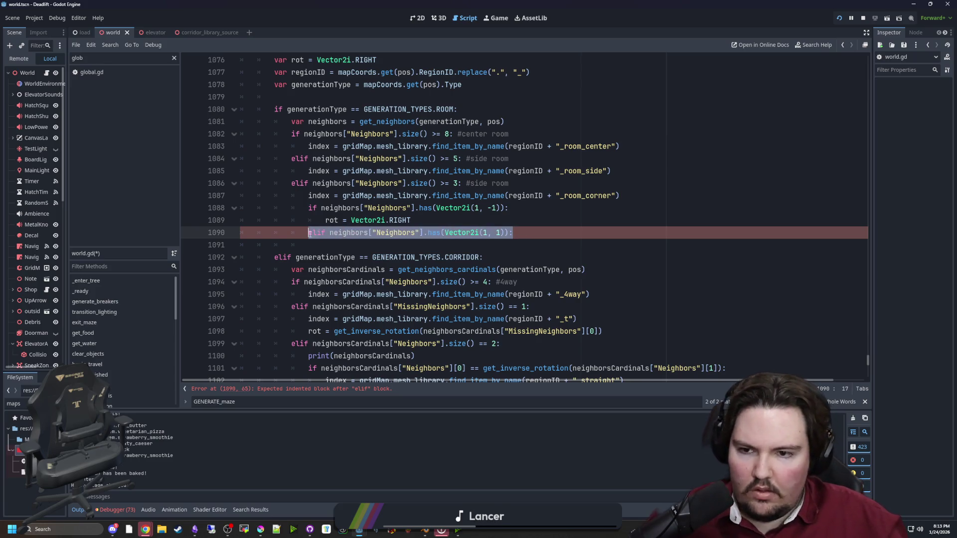
pyautogui.hotkey('ctrl', 'c')
pyautogui.click(536, 238)
pyautogui.press('Return')
pyautogui.press('Return')
pyautogui.hotkey('ctrl', 'v')
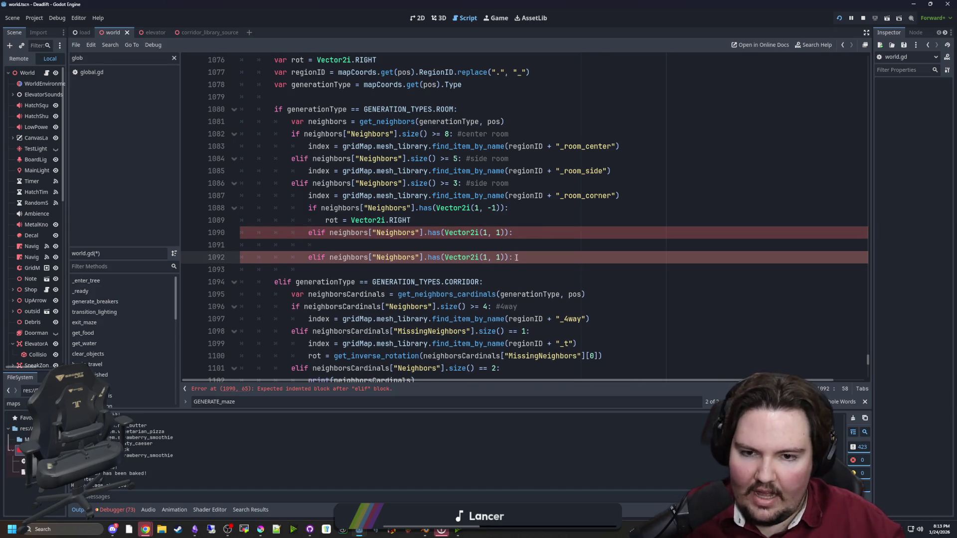
pyautogui.write('-')
pyautogui.click(520, 257)
pyautogui.press('Return')
pyautogui.press('Return')
pyautogui.hotkey('ctrl', 'v')
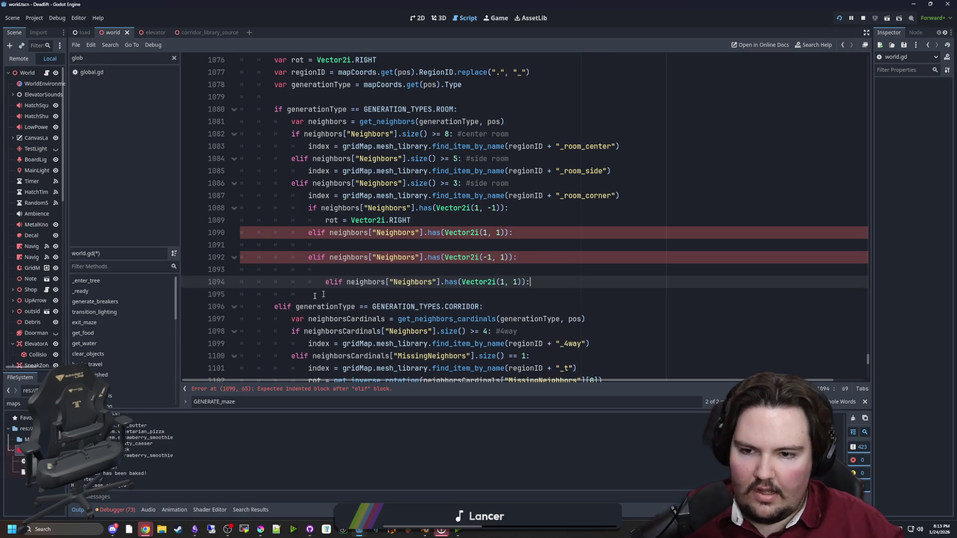
pyautogui.press('BackSpace')
pyautogui.moveTo(513, 282); pyautogui.dragTo(321, 282)
pyautogui.write('se:')
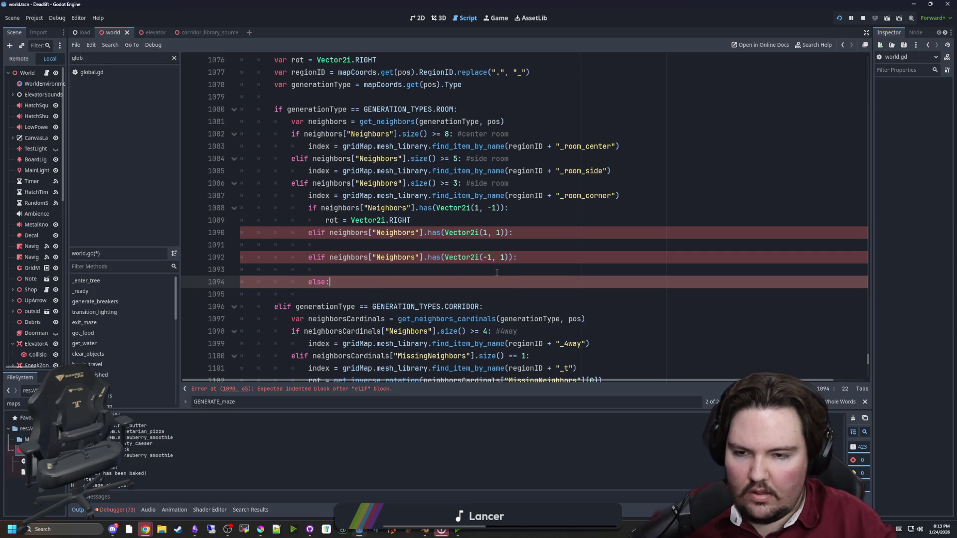
# Give each new branch a rot = Vector2i.RIGHT body and save the script.
pyautogui.moveTo(433, 220); pyautogui.dragTo(325, 220)
pyautogui.hotkey('ctrl', 'c')
pyautogui.click(344, 244)
pyautogui.hotkey('ctrl', 'v')
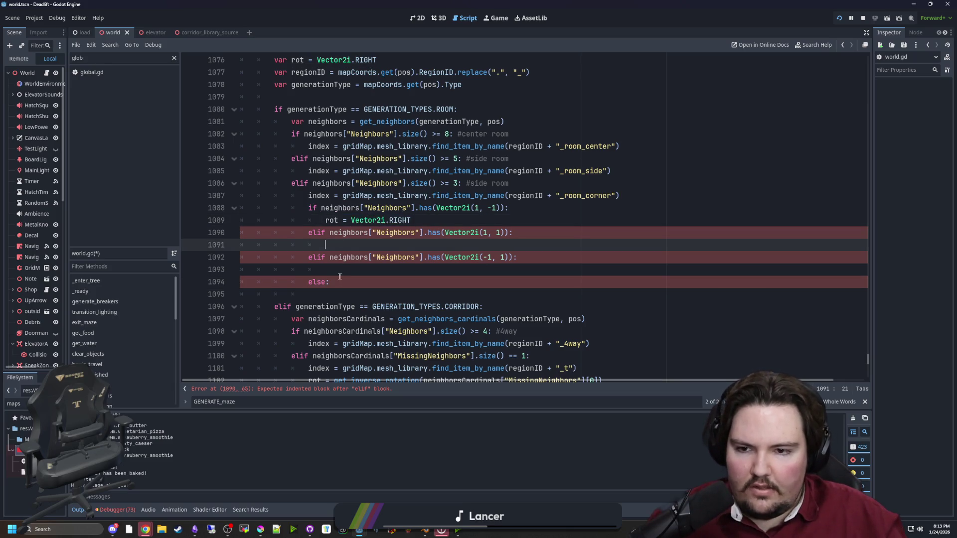
pyautogui.click(344, 270)
pyautogui.hotkey('ctrl', 'v')
pyautogui.click(348, 288)
pyautogui.press('Down')
pyautogui.hotkey('ctrl', 'v')
pyautogui.press('Return')
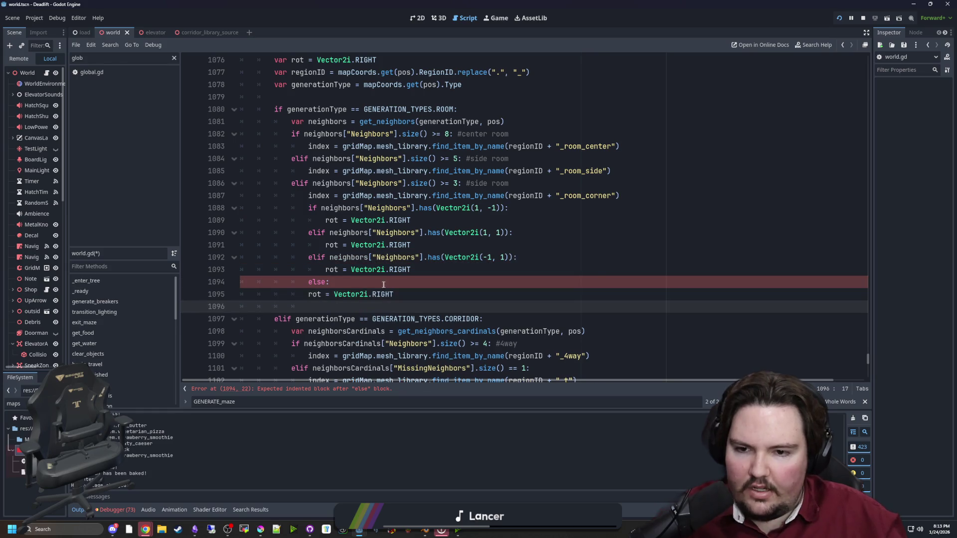
pyautogui.press('Up')
pyautogui.click(364, 279)
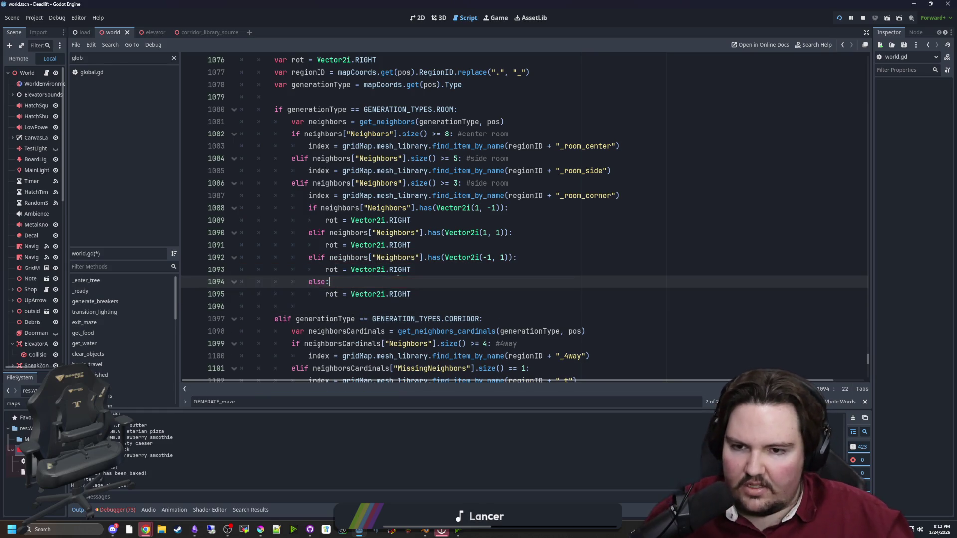
pyautogui.hotkey('ctrl', 's')
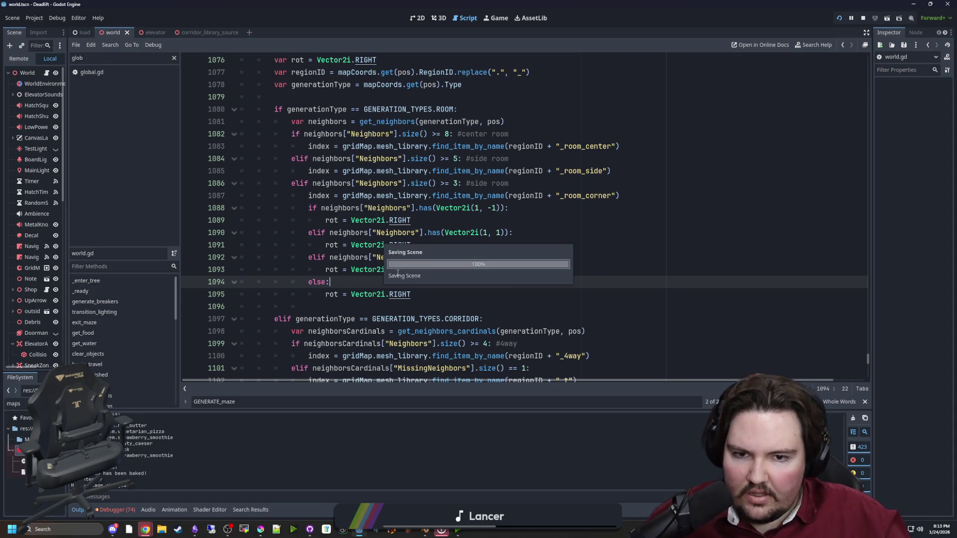
pyautogui.click(500, 16)
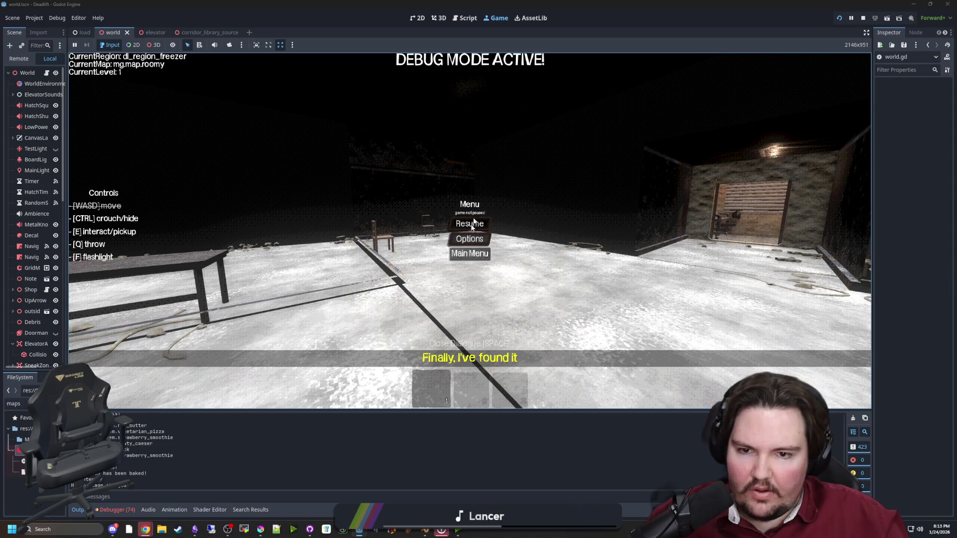
pyautogui.click(453, 257)
pyautogui.press('Return')
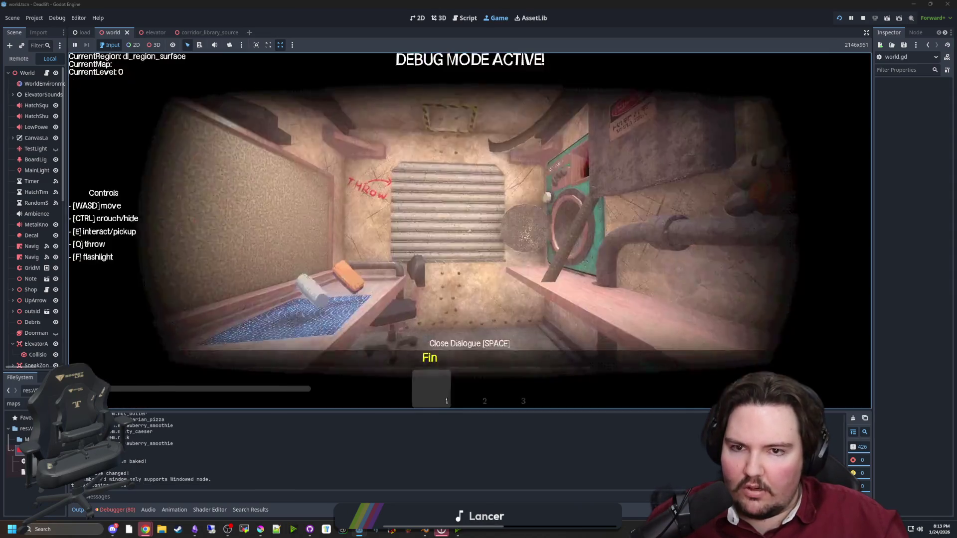
pyautogui.press('w')
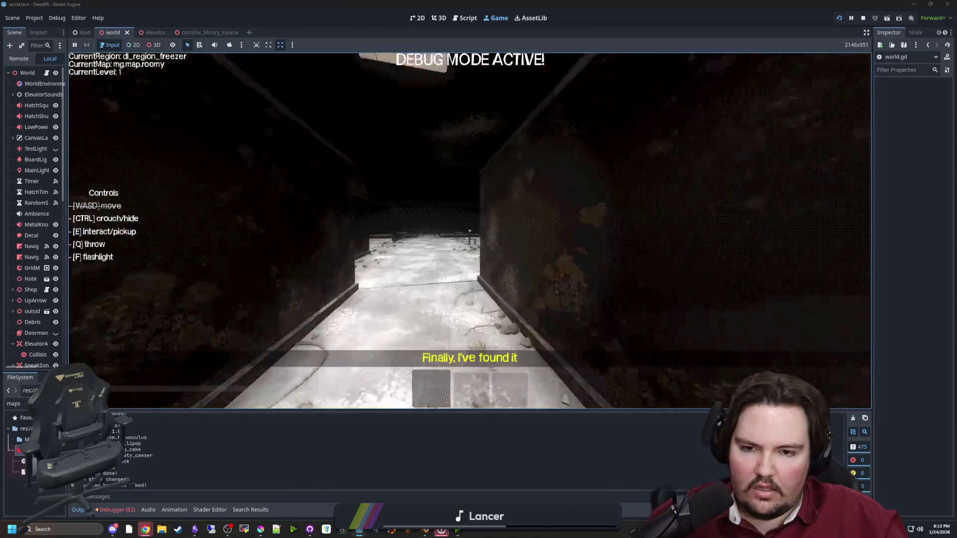
pyautogui.press('w')
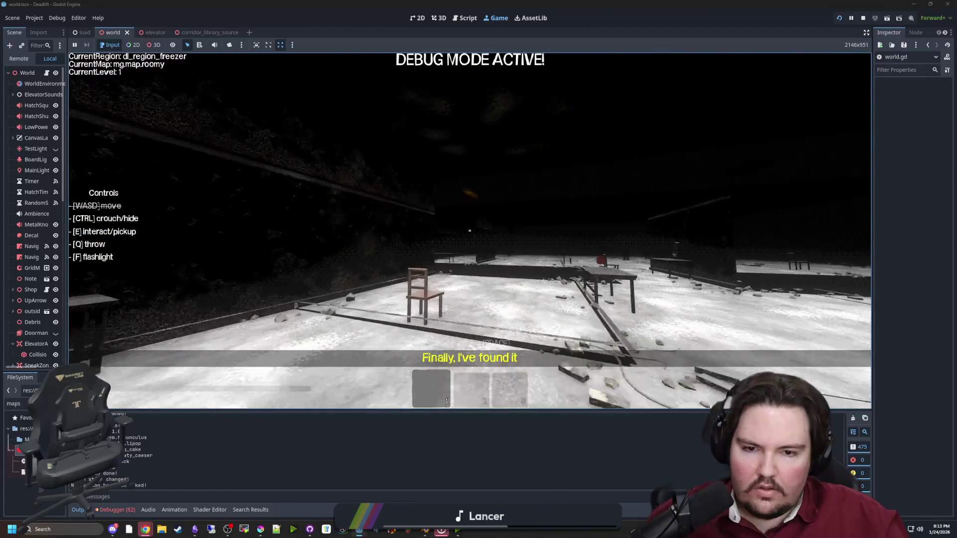
pyautogui.press('w')
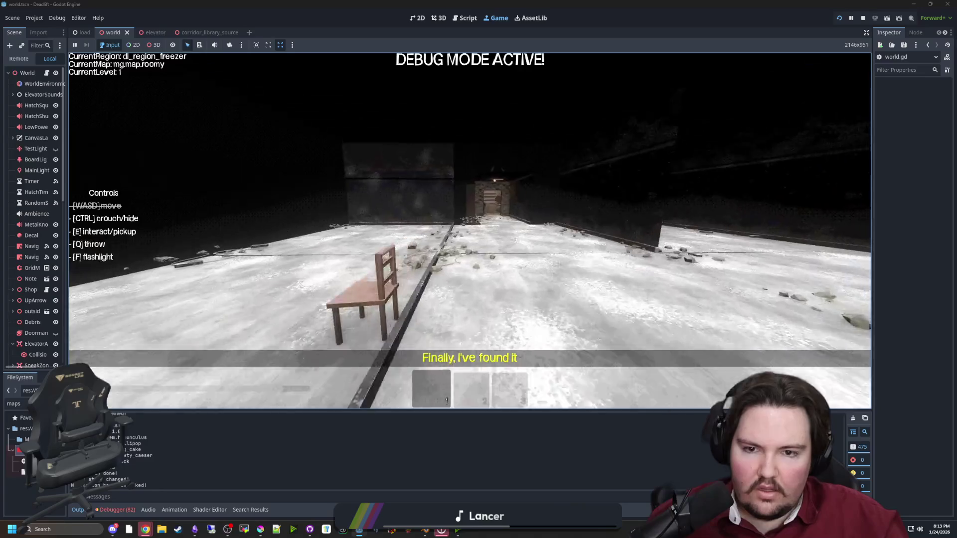
pyautogui.press('w')
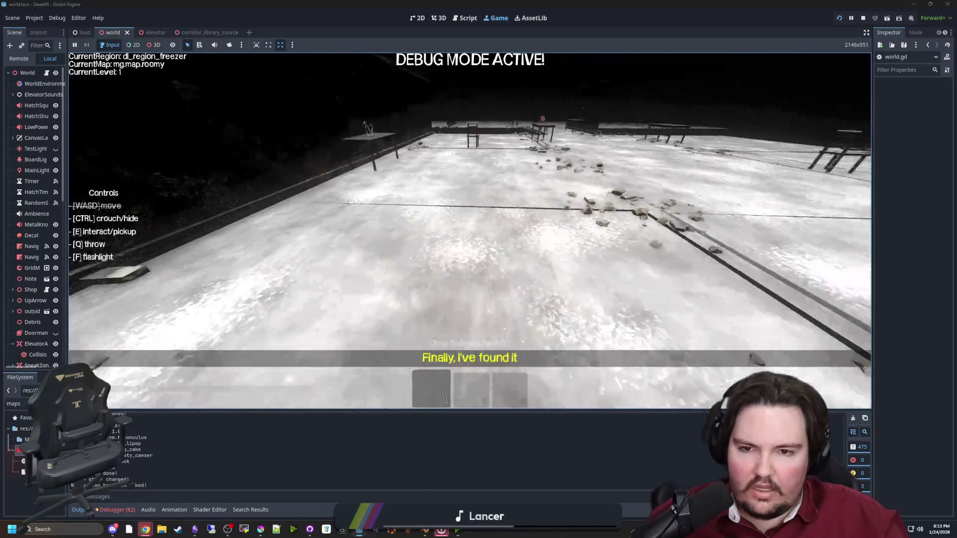
pyautogui.press('Escape')
pyautogui.hotkey('ctrl', 'F3')
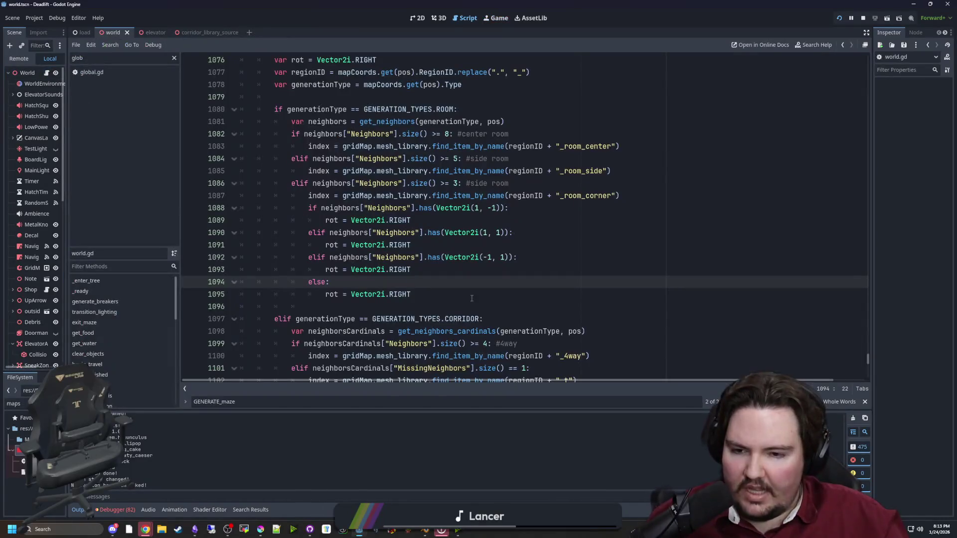
# Change line 1089's rotation to Vector2i.LEFT and add a #working? comment.
pyautogui.hotkey('ctrl', 's')
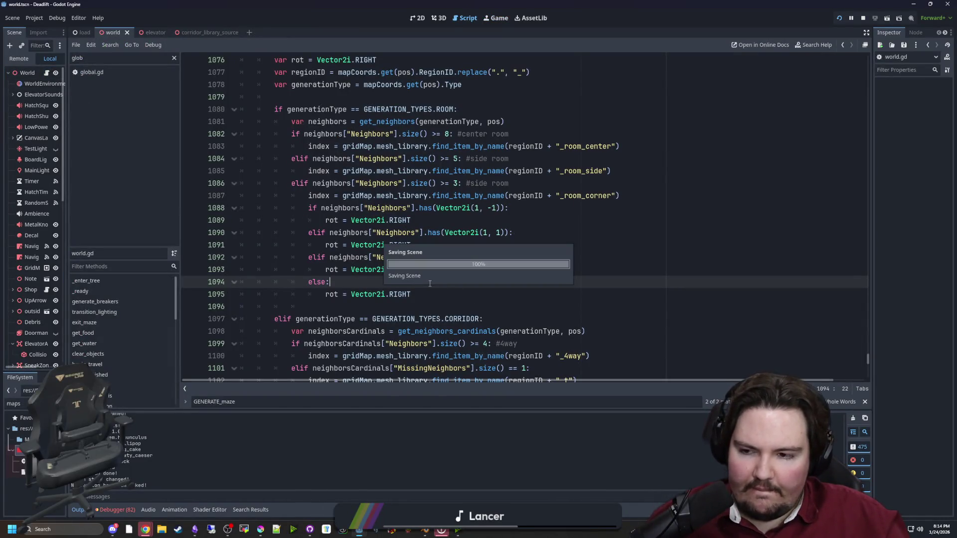
pyautogui.hotkey('ctrl', 's')
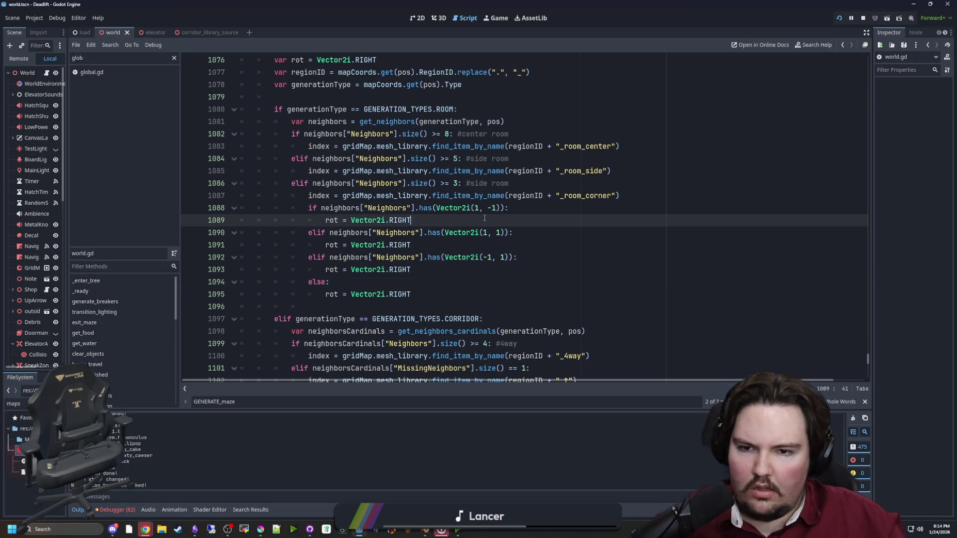
pyautogui.click(483, 220)
pyautogui.write('#working?')
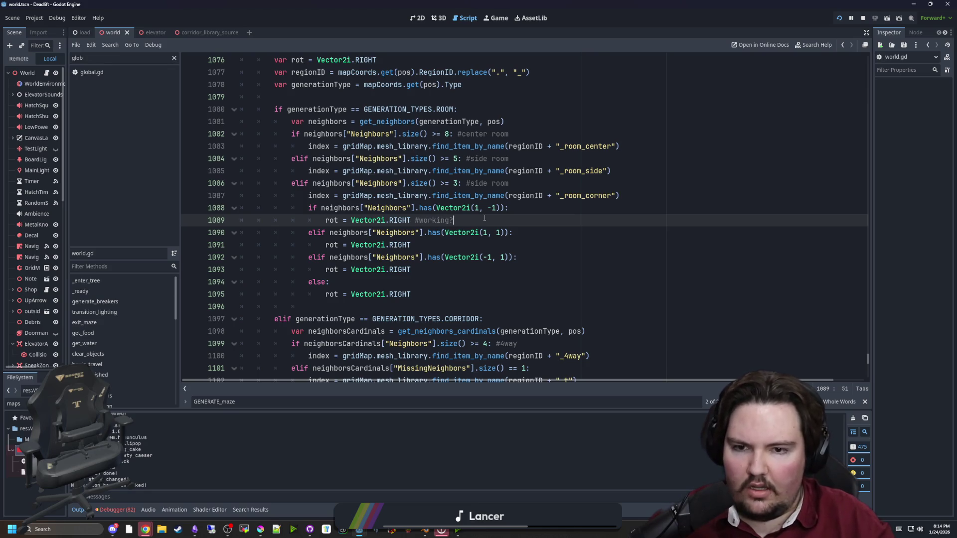
pyautogui.doubleClick(399, 220)
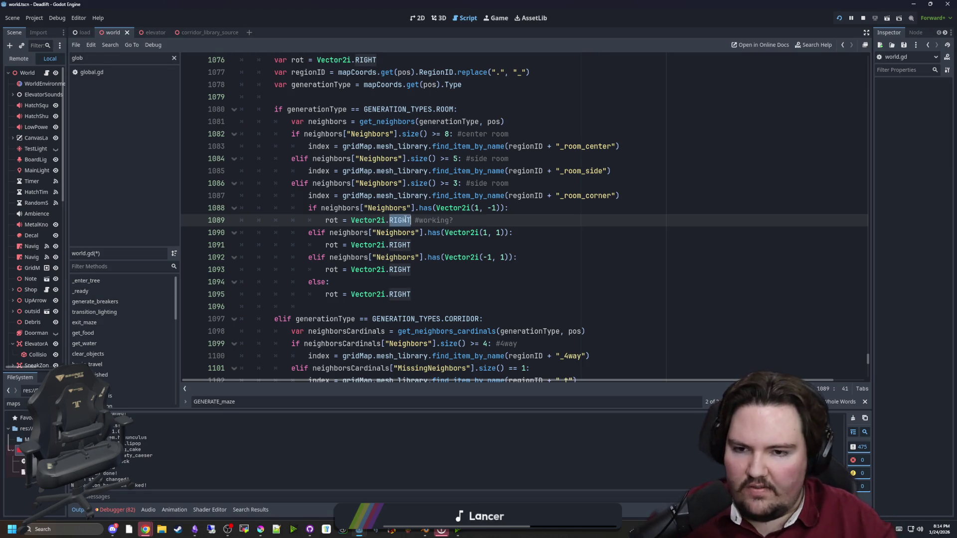
pyautogui.write('LEFT')
# Save world.gd and bring up the running game.
pyautogui.click(484, 208)
pyautogui.hotkey('ctrl', 's')
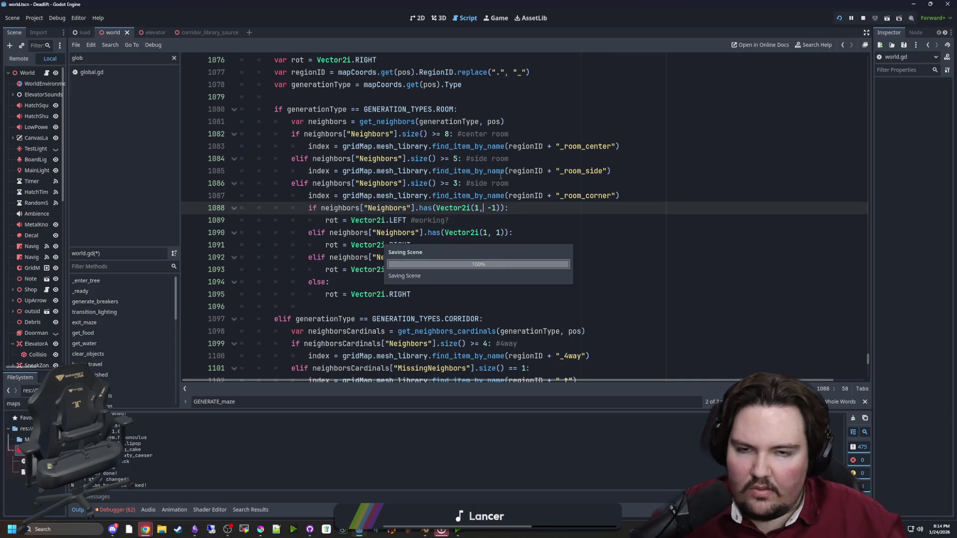
pyautogui.click(500, 19)
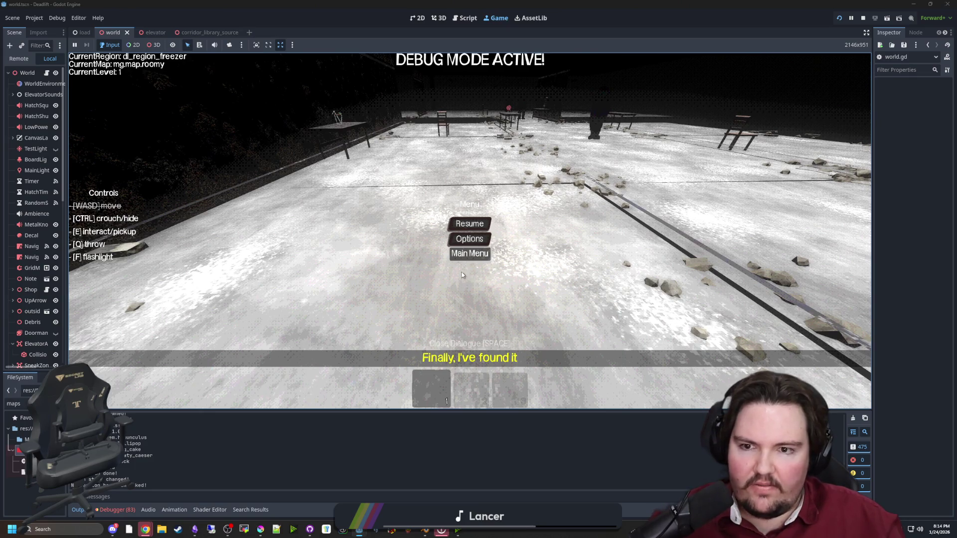
# Start a new run from the title screen, explore the freezer room, then pause and return to world.gd.
pyautogui.click(470, 253)
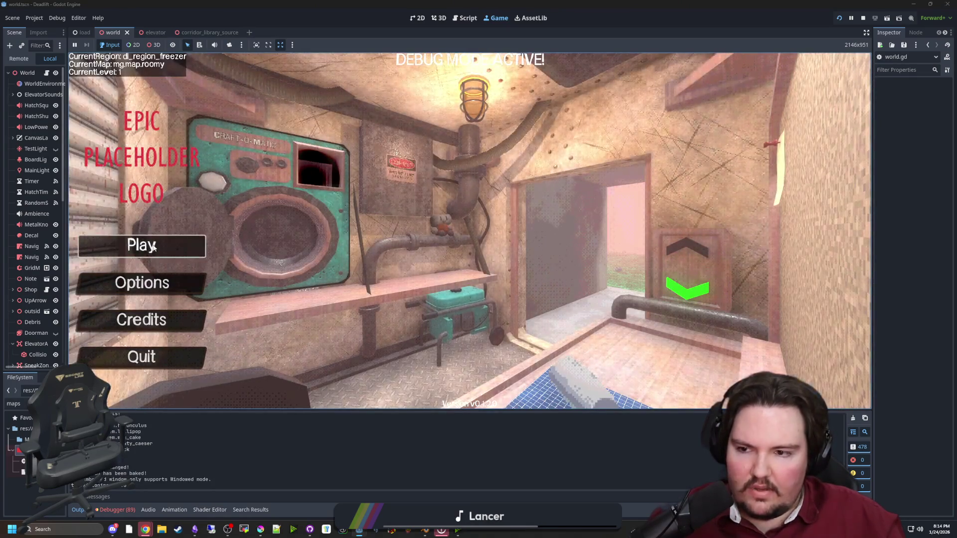
pyautogui.click(142, 245)
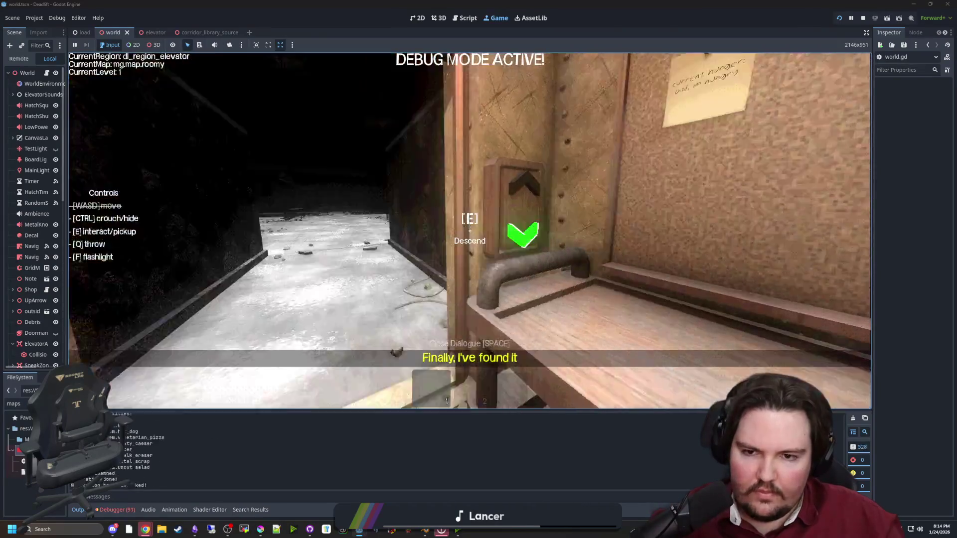
pyautogui.press('w')
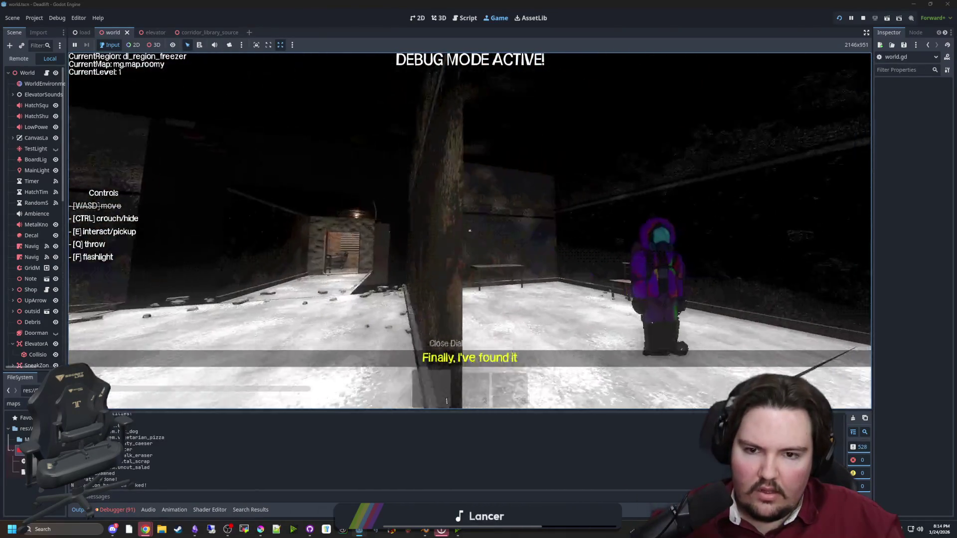
pyautogui.press('w')
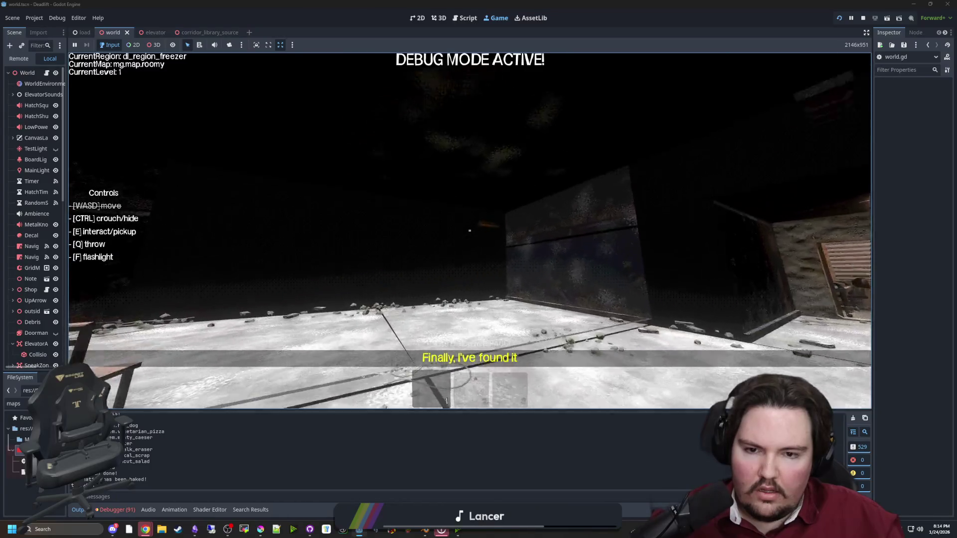
pyautogui.press('w')
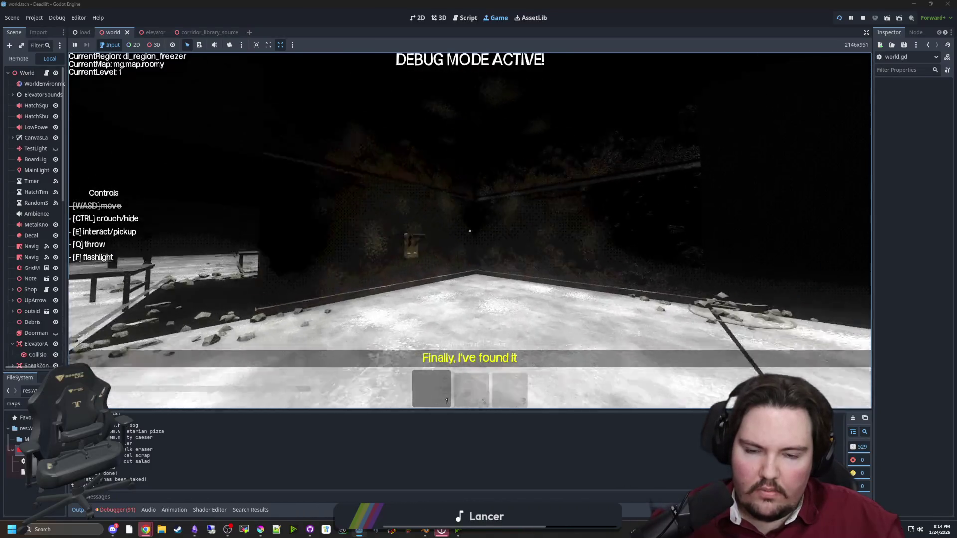
pyautogui.press('Escape')
pyautogui.hotkey('ctrl', 'F3')
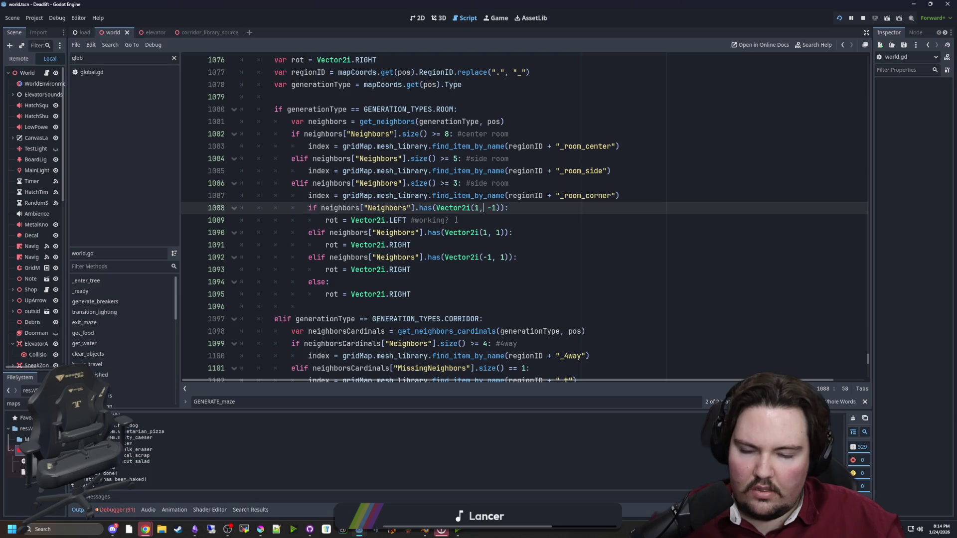
# Add a '# working' comment after line 1093's RIGHT rotation.
pyautogui.click(456, 220)
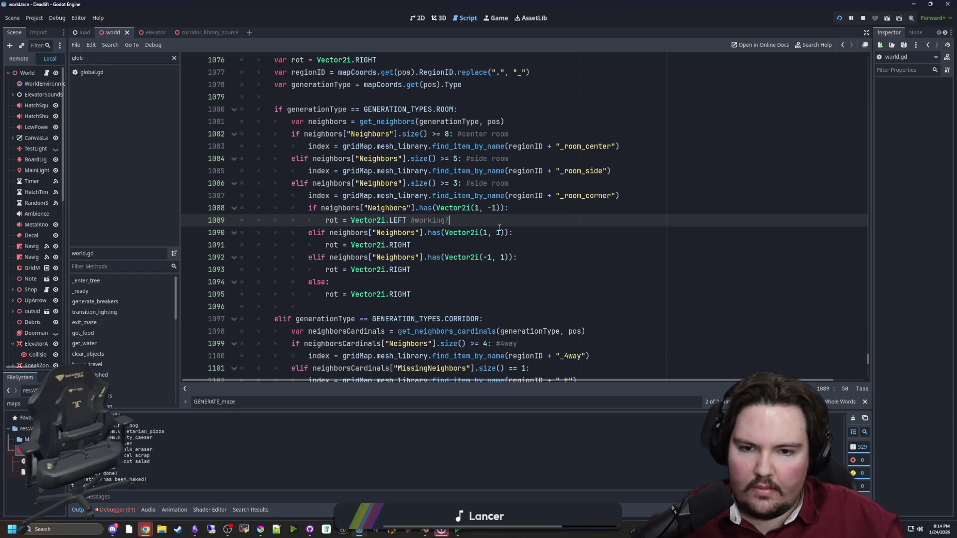
pyautogui.click(488, 270)
pyautogui.write('# wo')
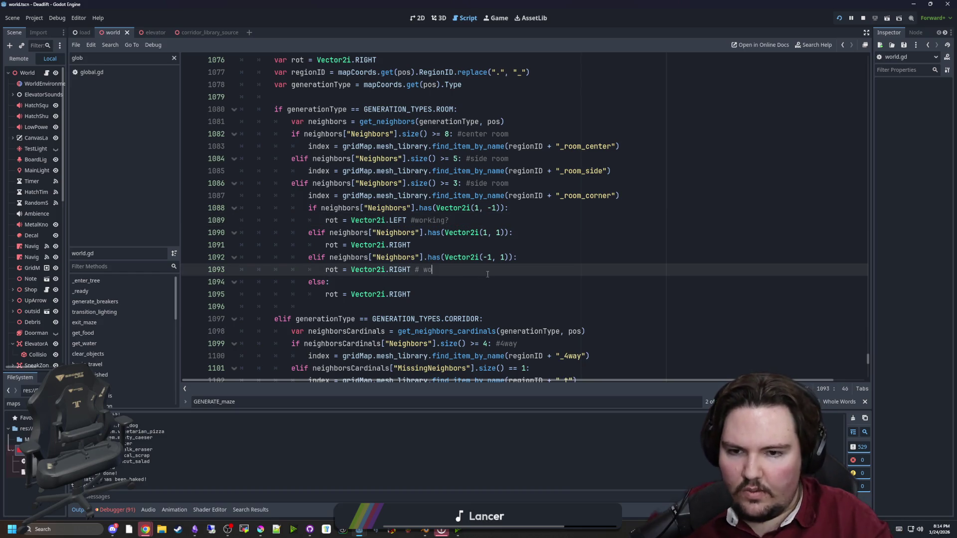
pyautogui.write('rking')
# Set line 1091 to Vector2i.DOWN and the else branch on line 1095 to Vector2i.UP, then save.
pyautogui.click(435, 246)
pyautogui.press('BackSpace')
pyautogui.press('BackSpace')
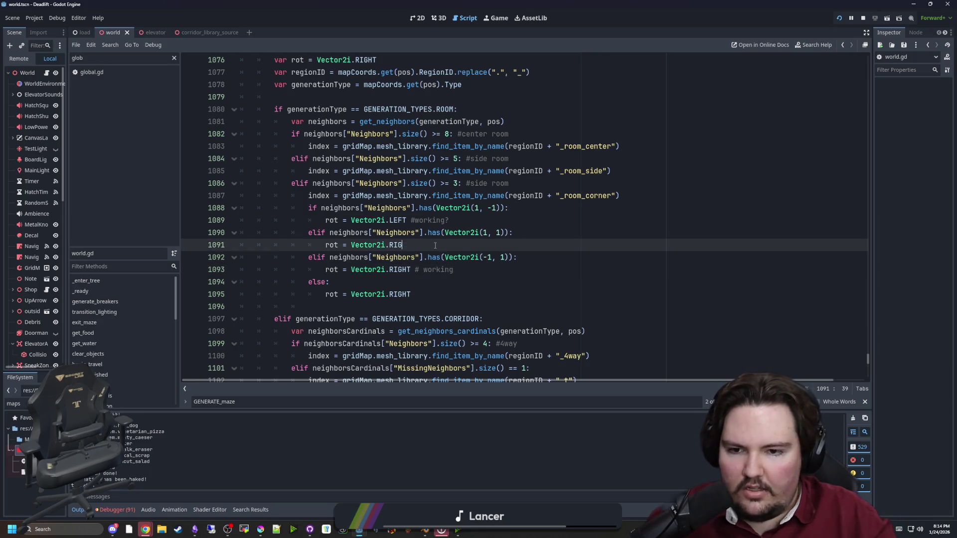
pyautogui.press('BackSpace')
pyautogui.press('BackSpace')
pyautogui.press('BackSpace')
pyautogui.write('DOWN')
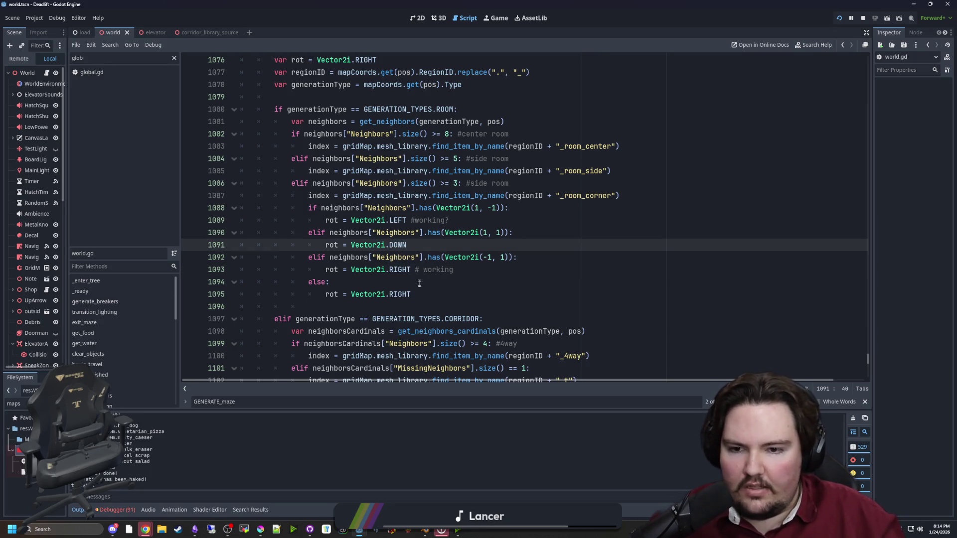
pyautogui.click(420, 294)
pyautogui.press('BackSpace')
pyautogui.press('BackSpace')
pyautogui.press('BackSpace')
pyautogui.write('UP')
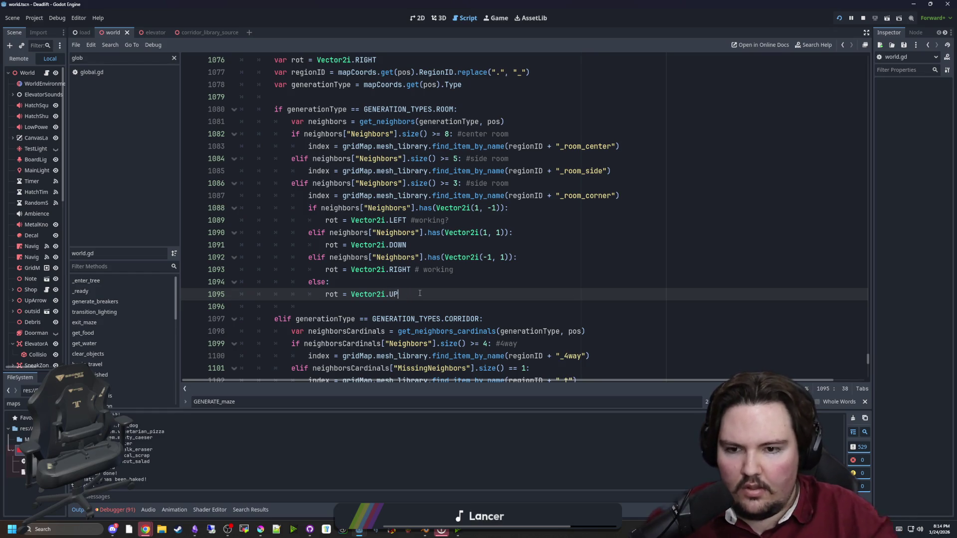
pyautogui.hotkey('ctrl', 's')
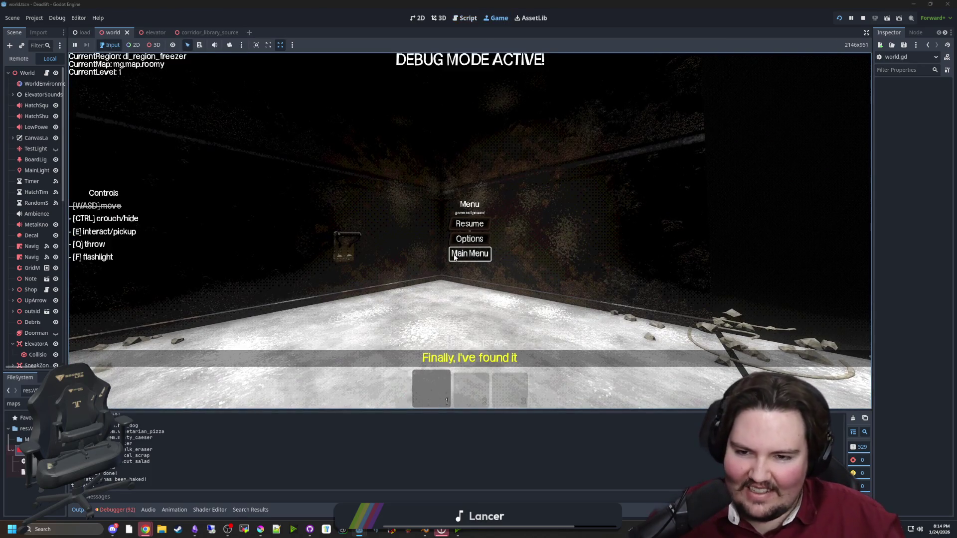
# Start a new game from the title screen and walk across the freezer room toward the doorway.
pyautogui.click(454, 255)
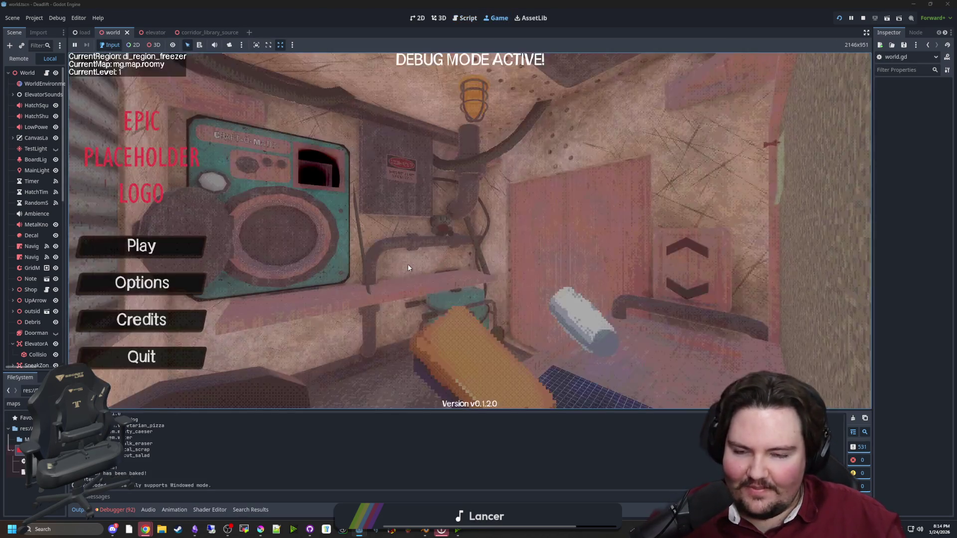
pyautogui.click(142, 246)
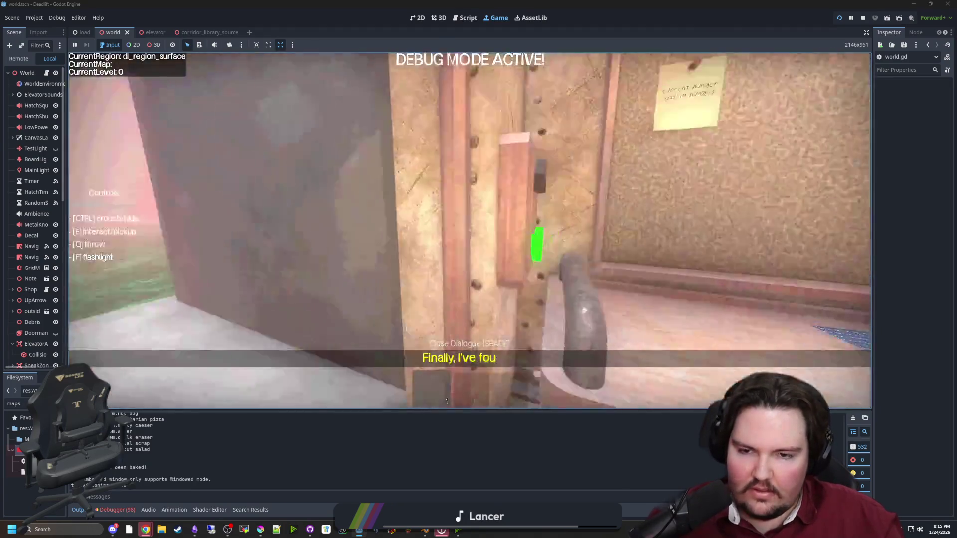
pyautogui.press('w')
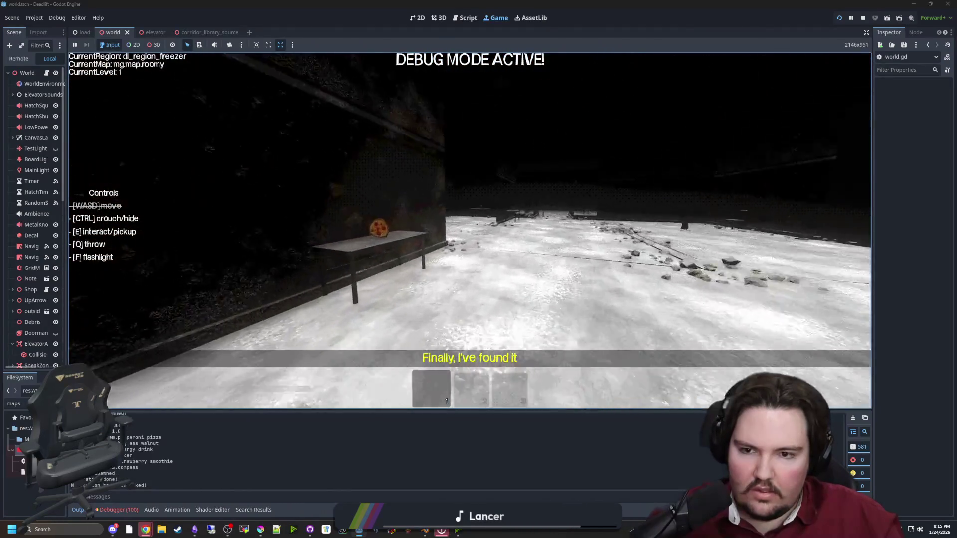
pyautogui.press('w')
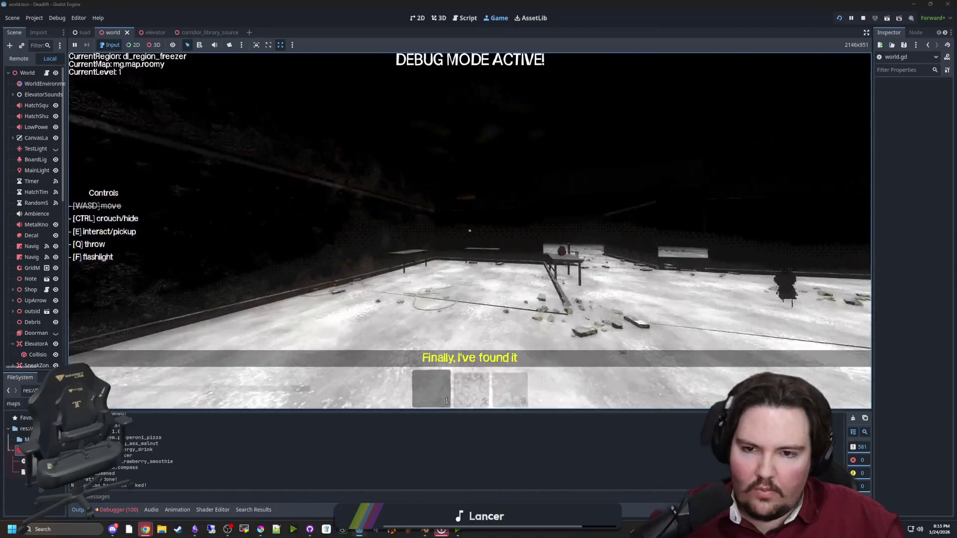
pyautogui.press('w')
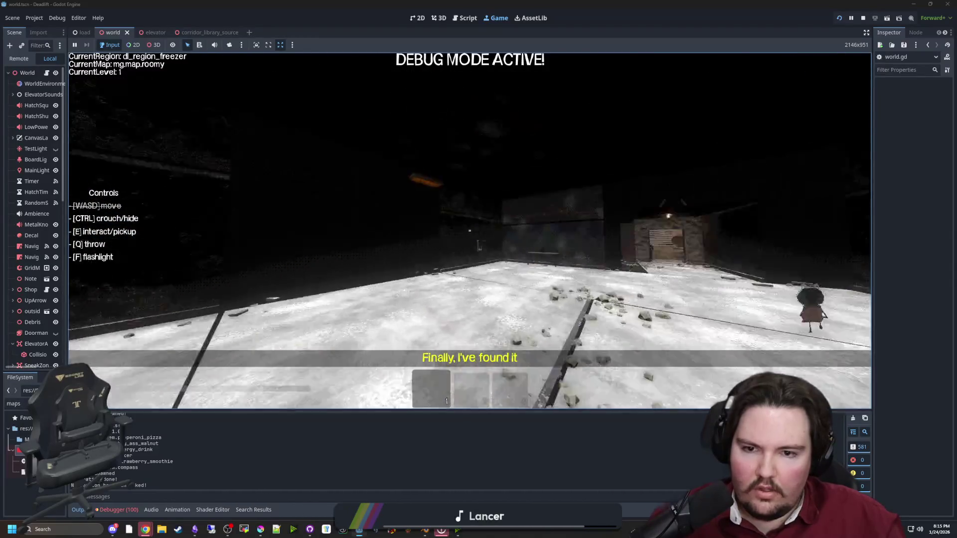
pyautogui.press('w')
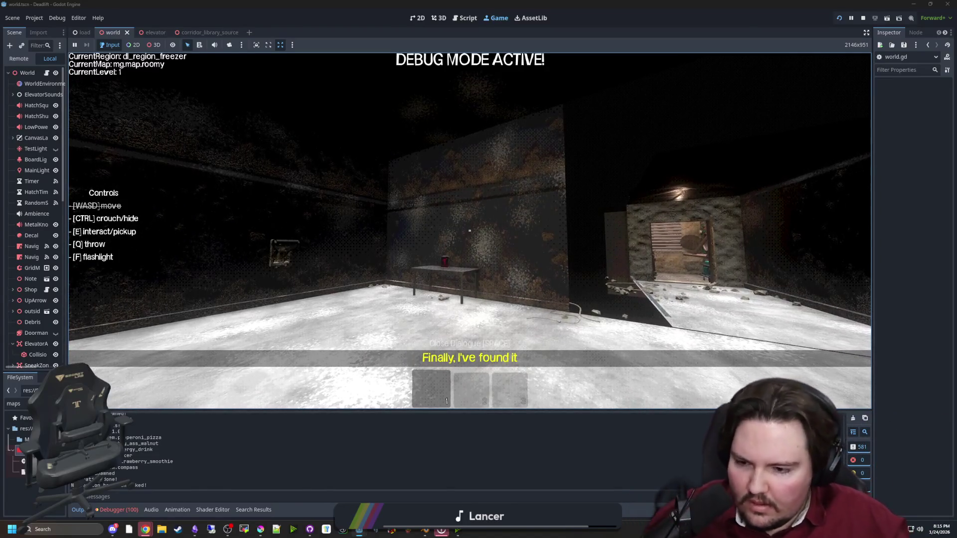
# Throw the held item, toggle the flashlight, walk into the lit room, and pause.
pyautogui.moveTo(470, 230)
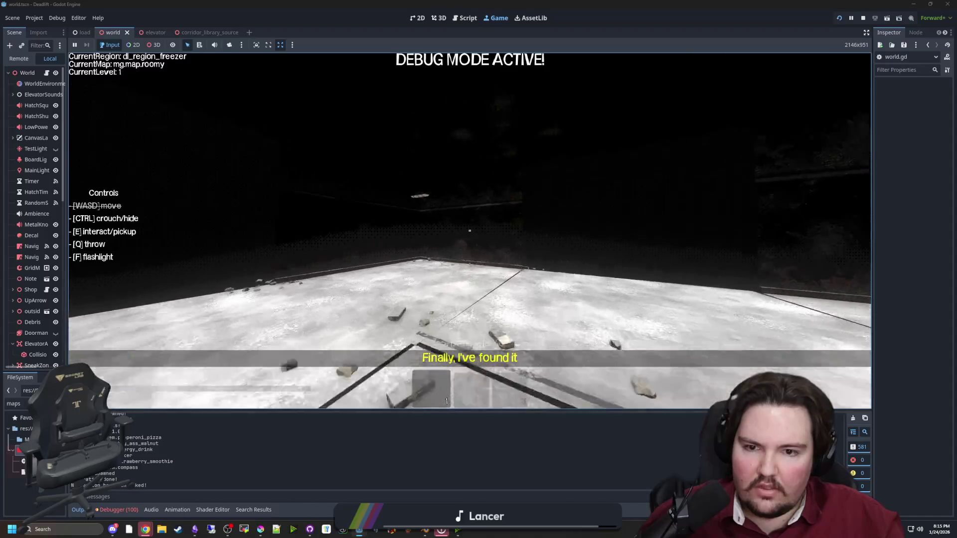
pyautogui.press('q')
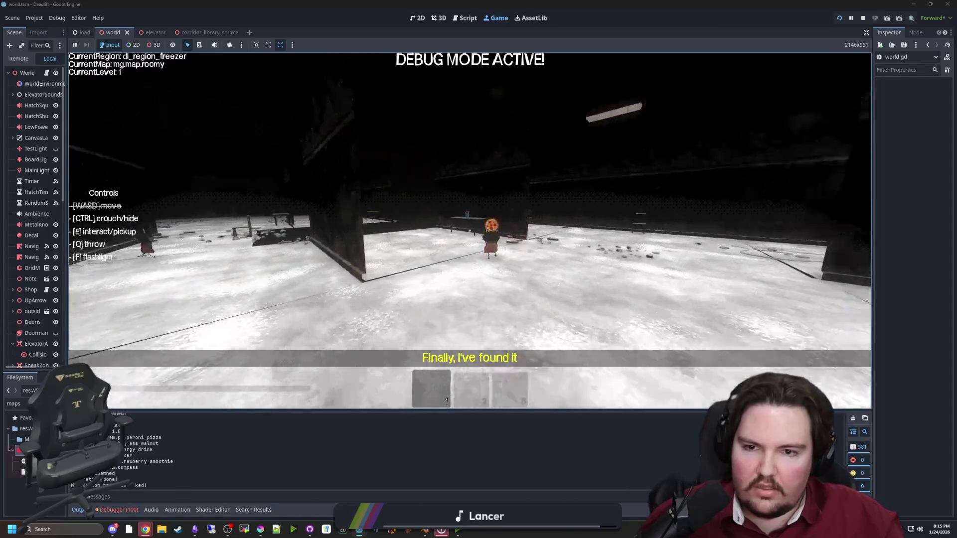
pyautogui.press('f')
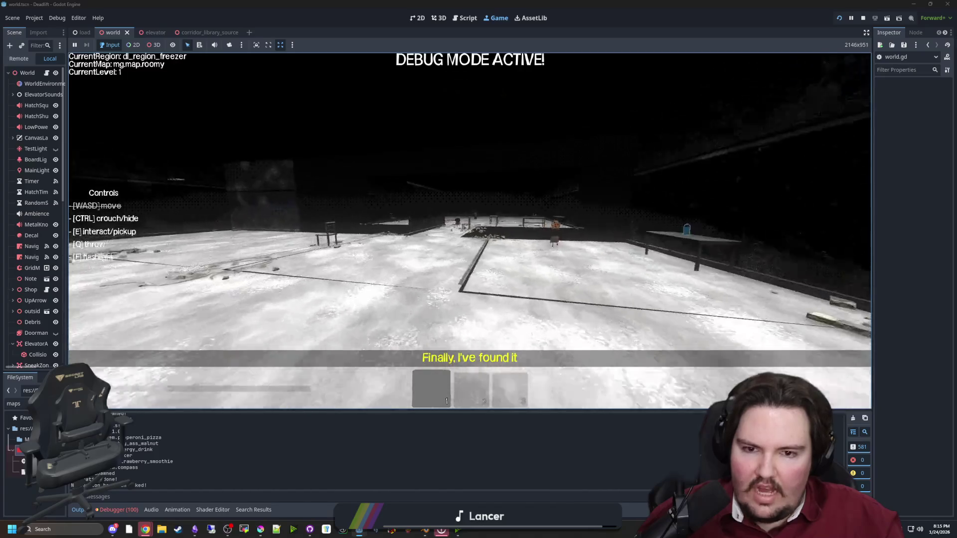
pyautogui.press('w')
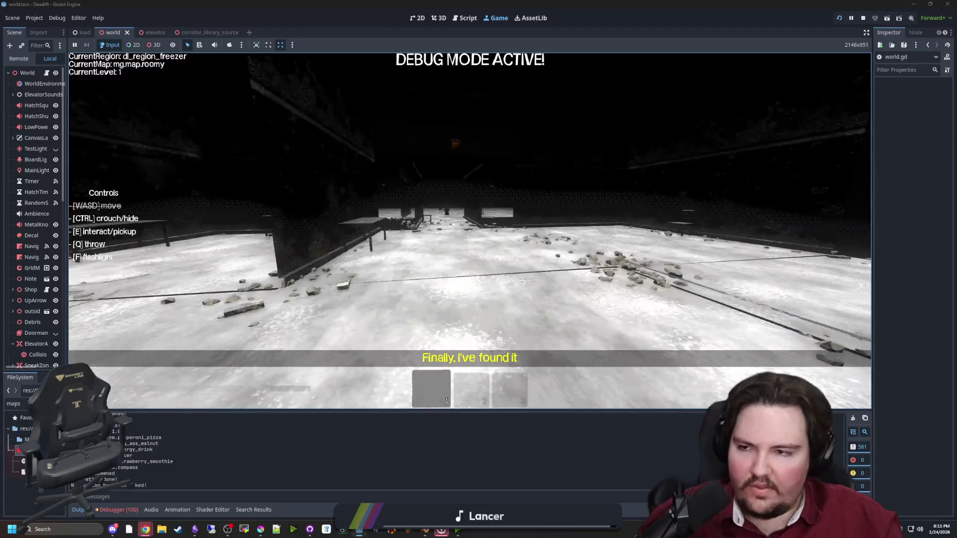
pyautogui.press('Escape')
# Return to the world.gd script and save it.
pyautogui.click(46, 73)
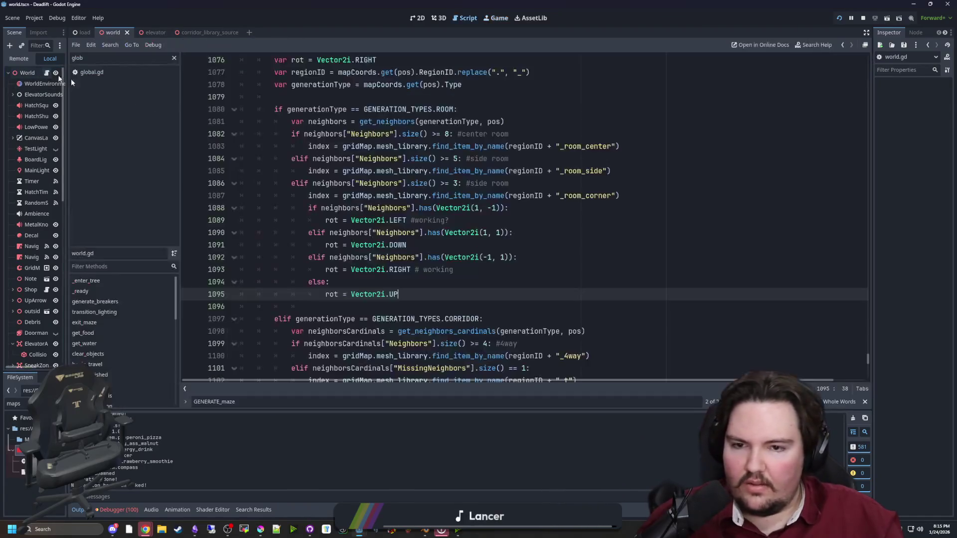
pyautogui.click(403, 282)
pyautogui.hotkey('ctrl', 's')
pyautogui.click(309, 309)
pyautogui.hotkey('ctrl', 's')
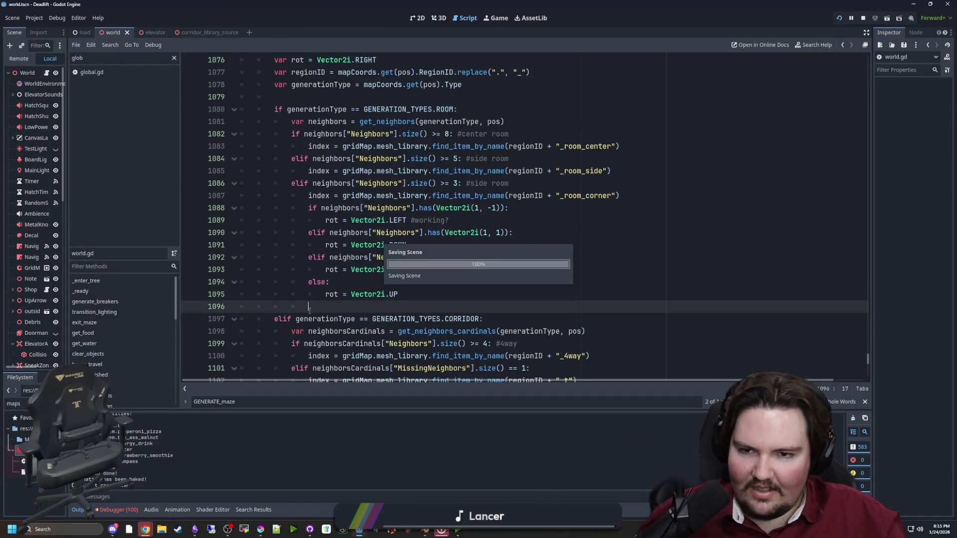
pyautogui.hotkey('ctrl', 's')
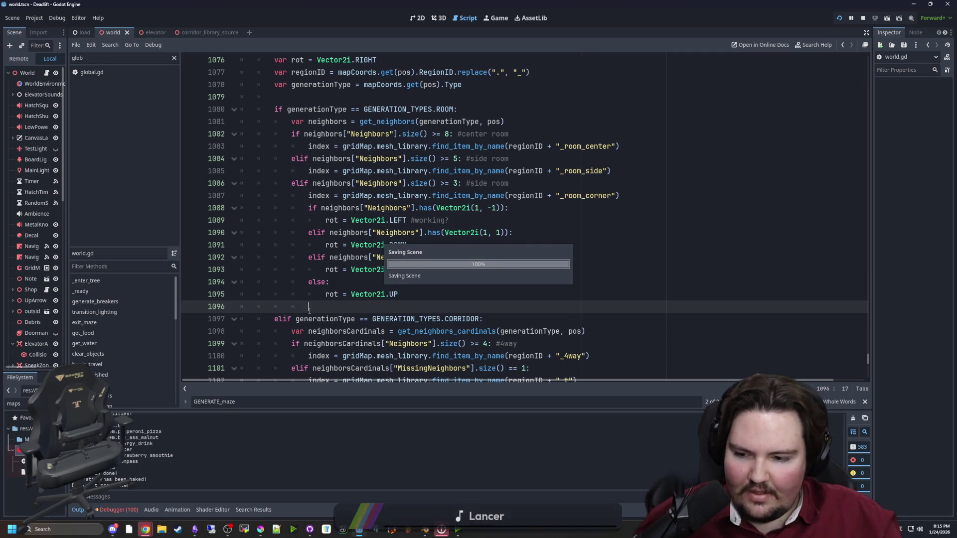
pyautogui.hotkey('ctrl', 's')
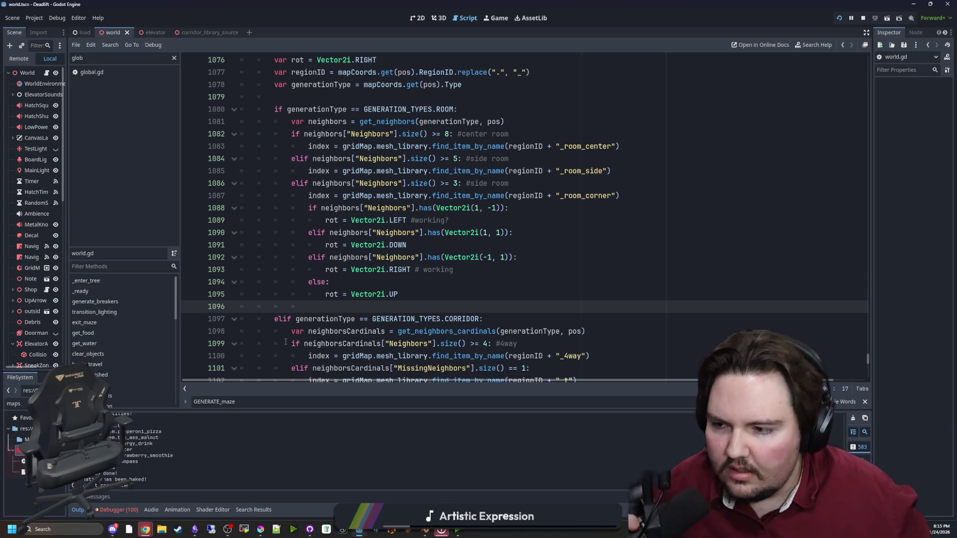
# Insert blank lines below the _room_side lookup, ending on empty line 1086.
pyautogui.click(638, 171)
pyautogui.press('Return')
pyautogui.press('Return')
pyautogui.press('Up')
pyautogui.scroll(-5, 475, 268)
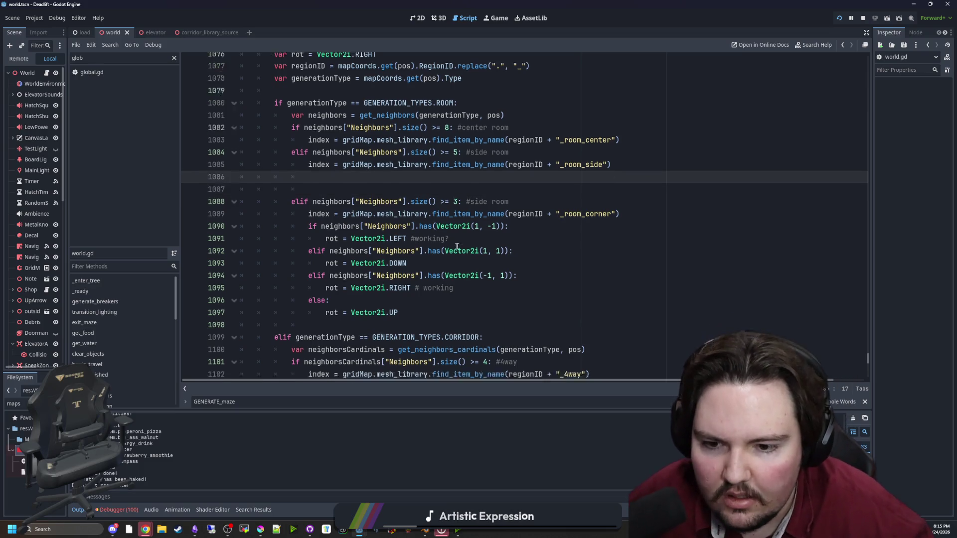
pyautogui.scroll(-2, 475, 267)
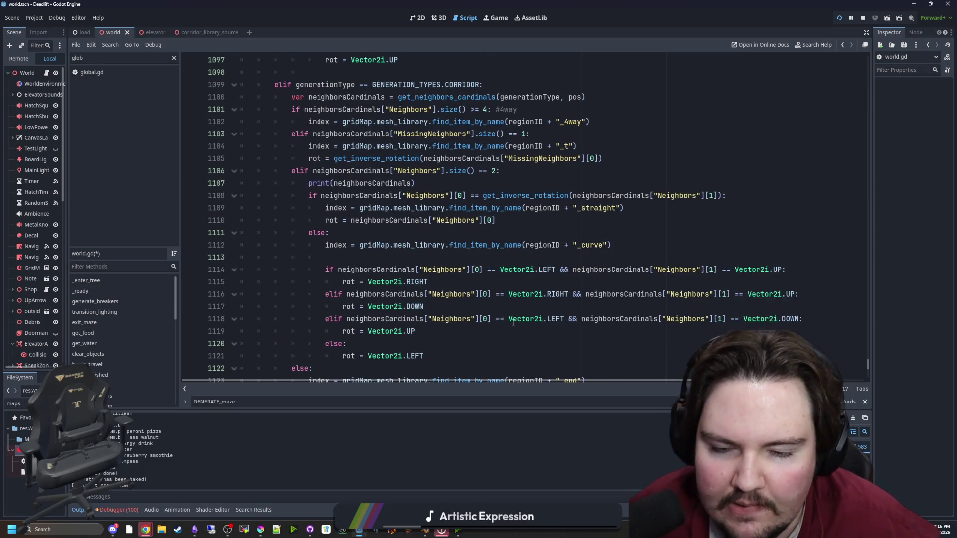
pyautogui.scroll(2, 514, 236)
pyautogui.moveTo(603, 233); pyautogui.dragTo(423, 233)
pyautogui.hotkey('ctrl', 'c')
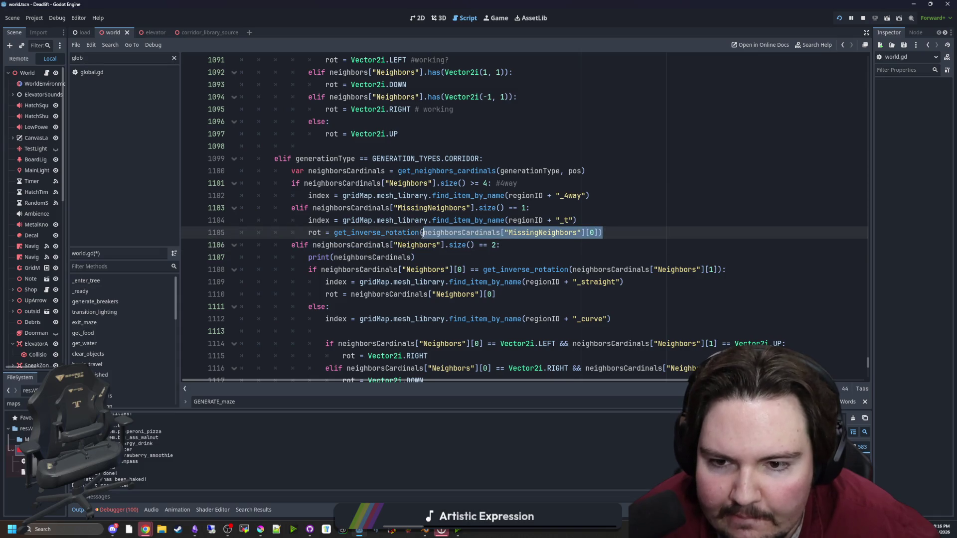
pyautogui.scroll(2, 439, 259)
pyautogui.scroll(2, 439, 259)
pyautogui.click(373, 144)
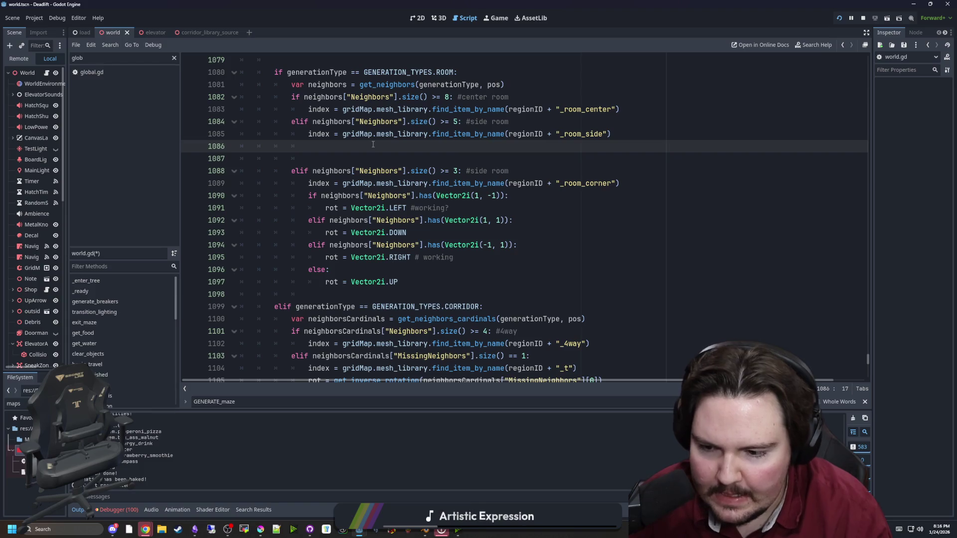
pyautogui.write('IF N')
# Write an if condition on line 1086 checking missingNeighbors against Vector2i.RIGHT.
pyautogui.press('BackSpace')
pyautogui.press('BackSpace')
pyautogui.press('BackSpace')
pyautogui.write('if')
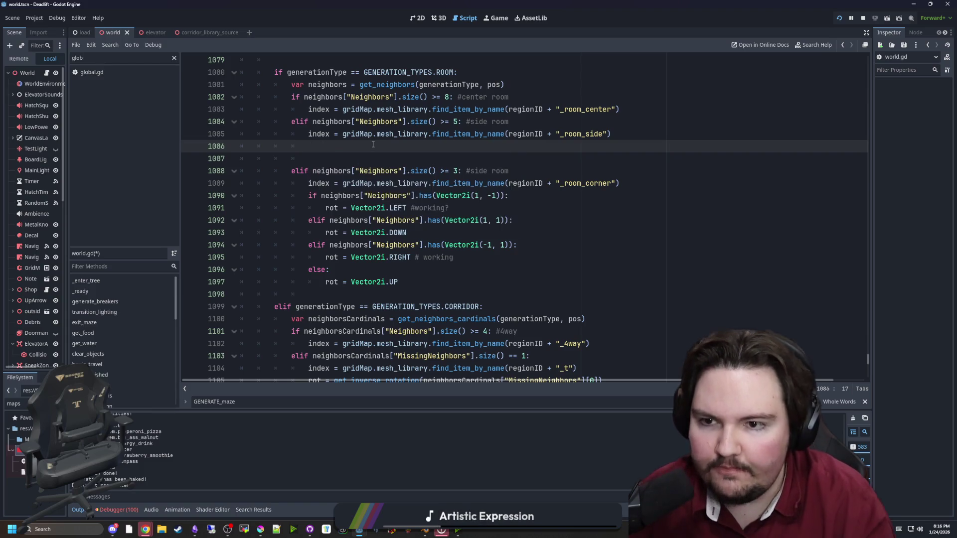
pyautogui.hotkey('ctrl', 'v')
pyautogui.click(396, 147)
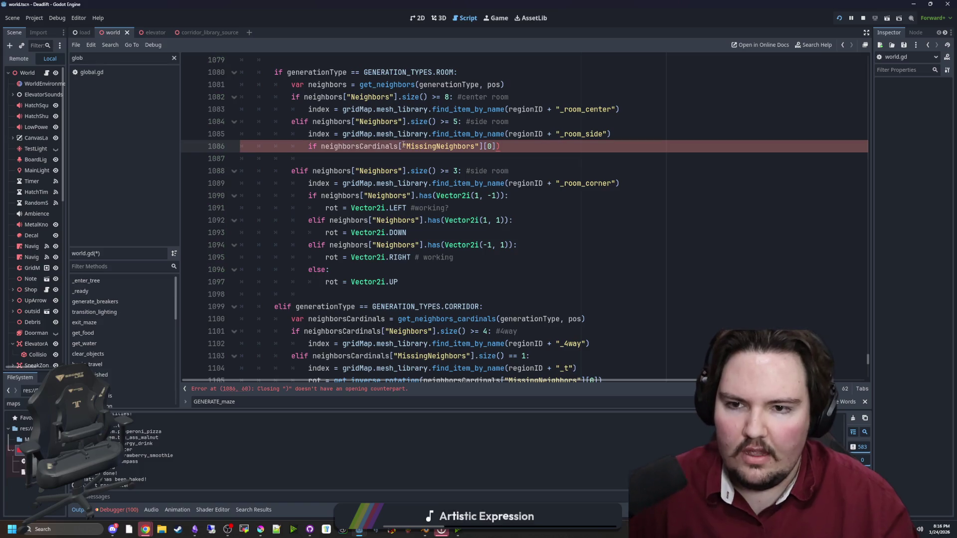
pyautogui.press('BackSpace')
pyautogui.press('BackSpace')
pyautogui.press('BackSpace')
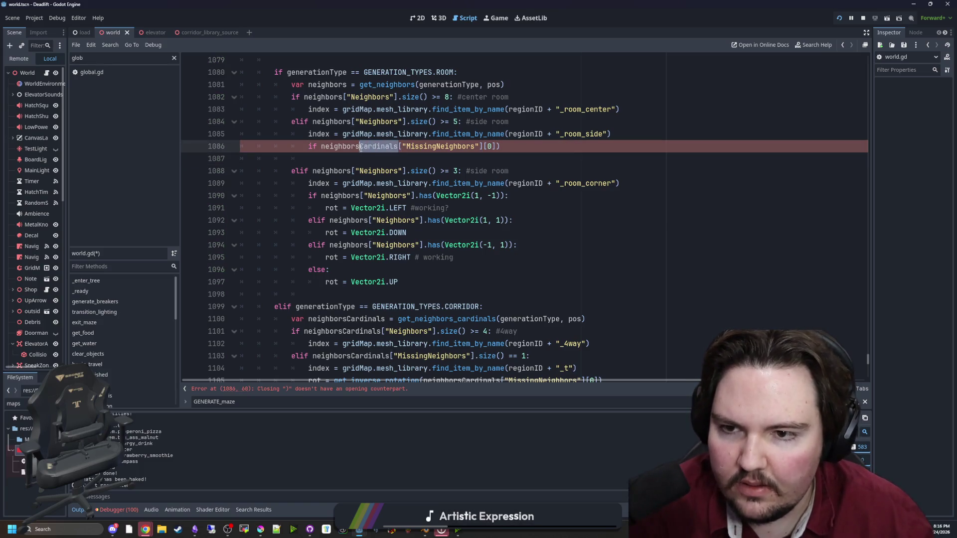
pyautogui.press('End')
pyautogui.press('BackSpace')
pyautogui.press('BackSpace')
pyautogui.press('BackSpace')
pyautogui.write('.')
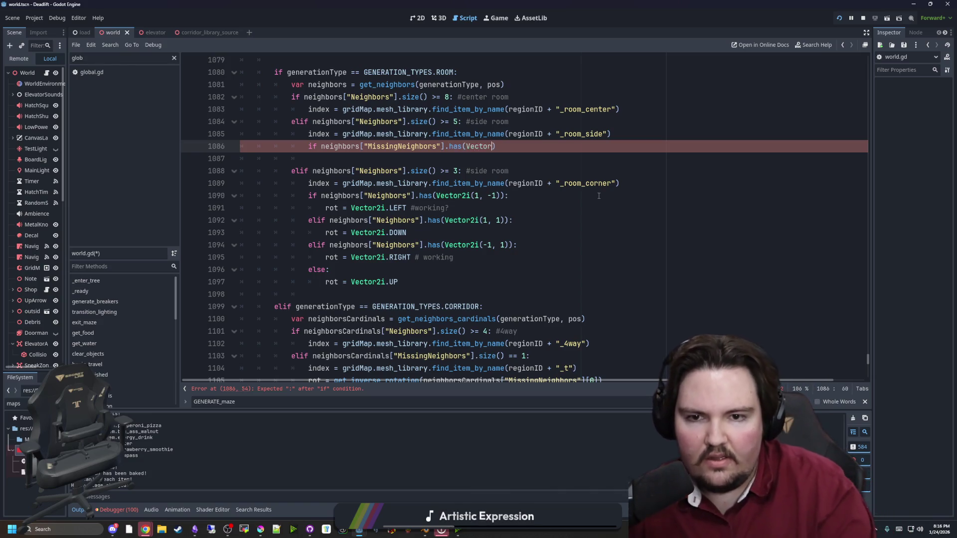
pyautogui.write('.RIG')
pyautogui.press('Return')
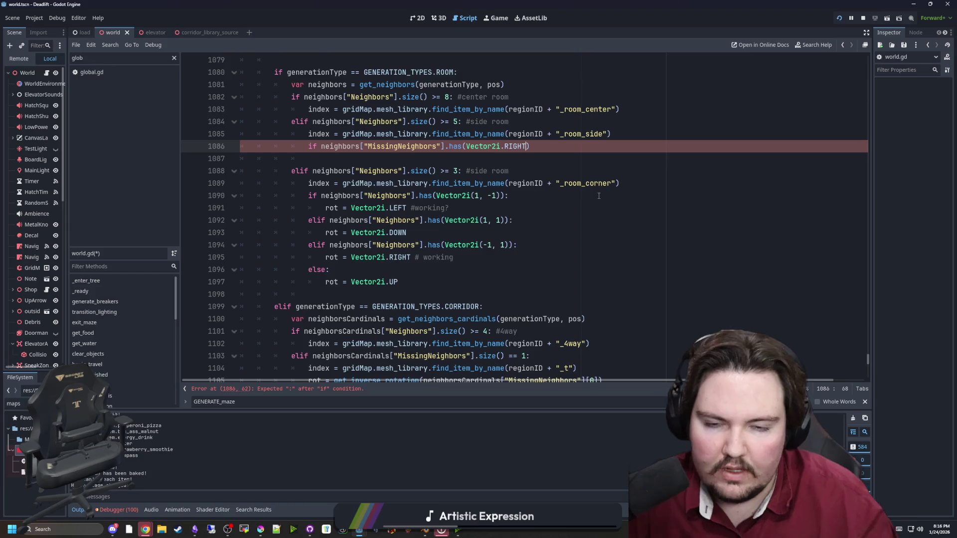
pyautogui.scroll(2, 599, 196)
pyautogui.write(':')
pyautogui.press('Return')
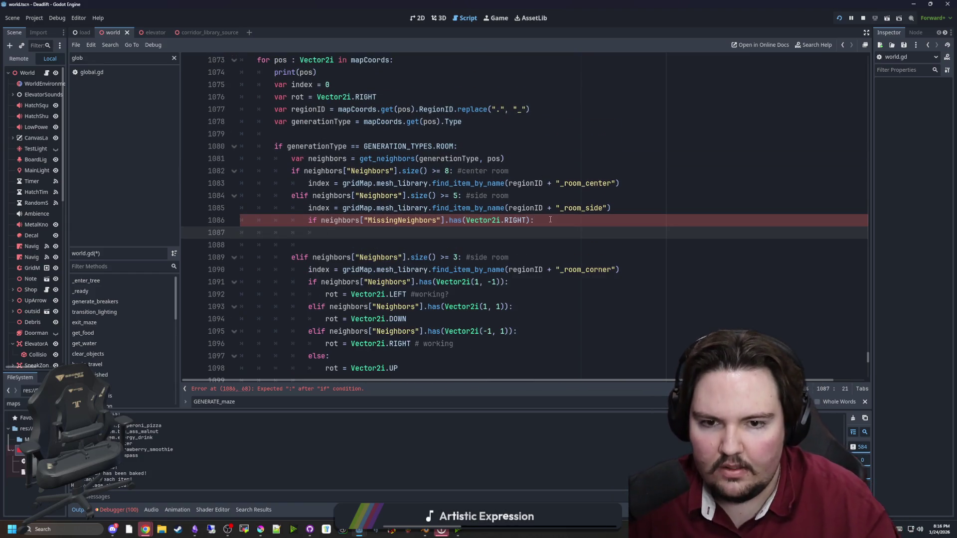
# Duplicate the condition into an elif branch and a third branch, and add an else line.
pyautogui.moveTo(550, 220); pyautogui.dragTo(309, 220)
pyautogui.hotkey('ctrl', 'c')
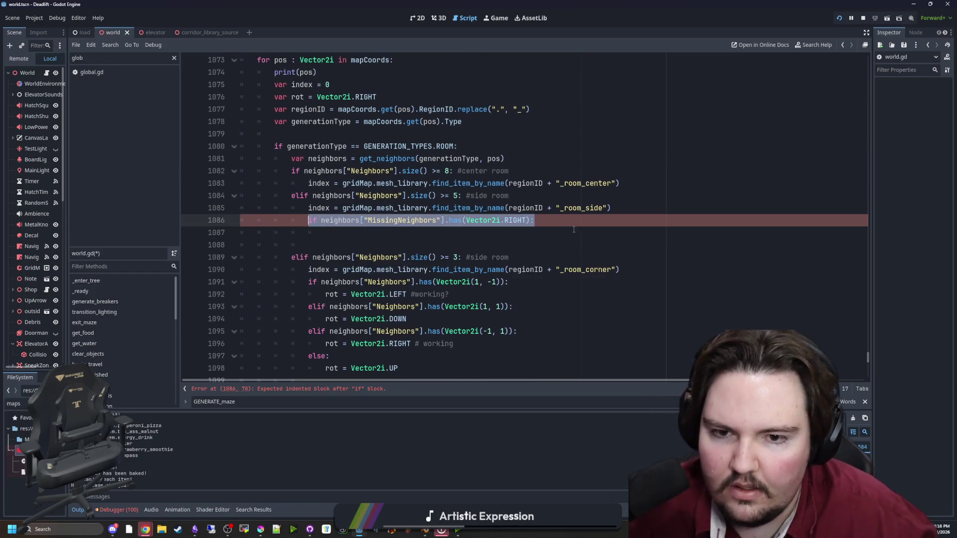
pyautogui.click(564, 222)
pyautogui.press('Return')
pyautogui.write('el')
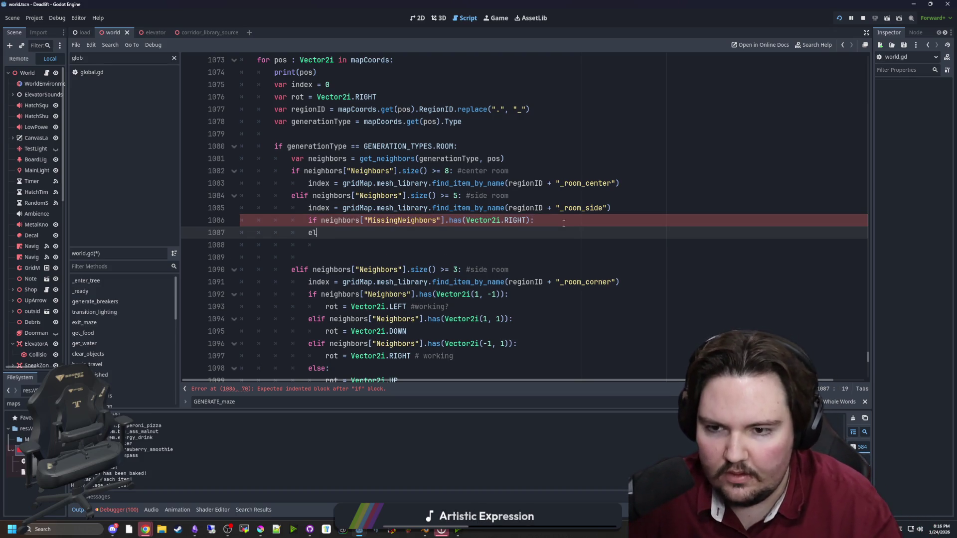
pyautogui.hotkey('ctrl', 'v')
pyautogui.write('el')
pyautogui.press('Return')
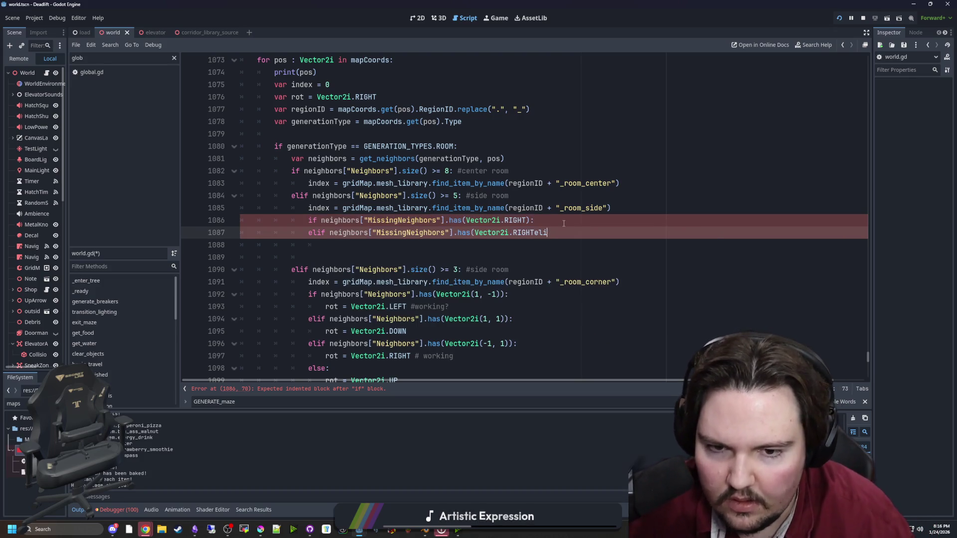
pyautogui.press('Return')
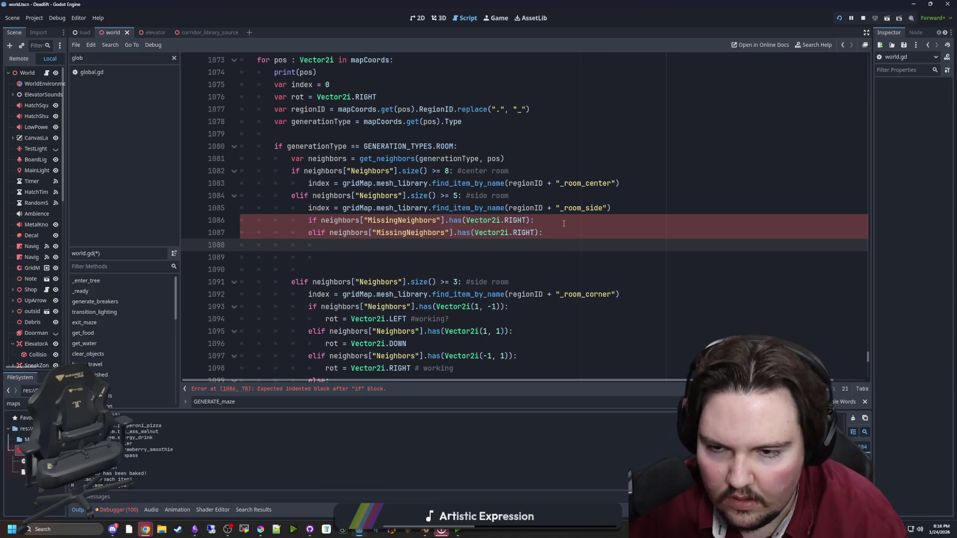
pyautogui.write('elif')
pyautogui.hotkey('ctrl', 'v')
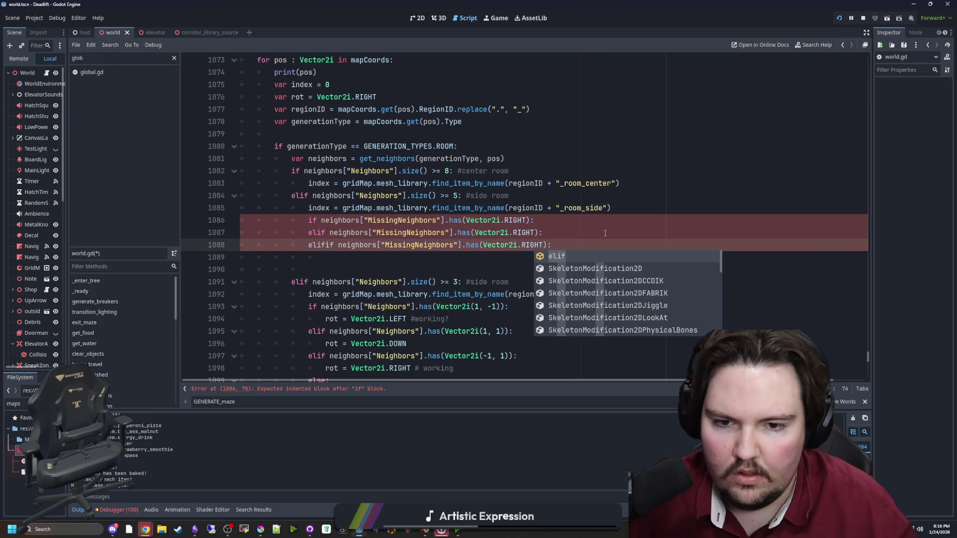
pyautogui.click(325, 245)
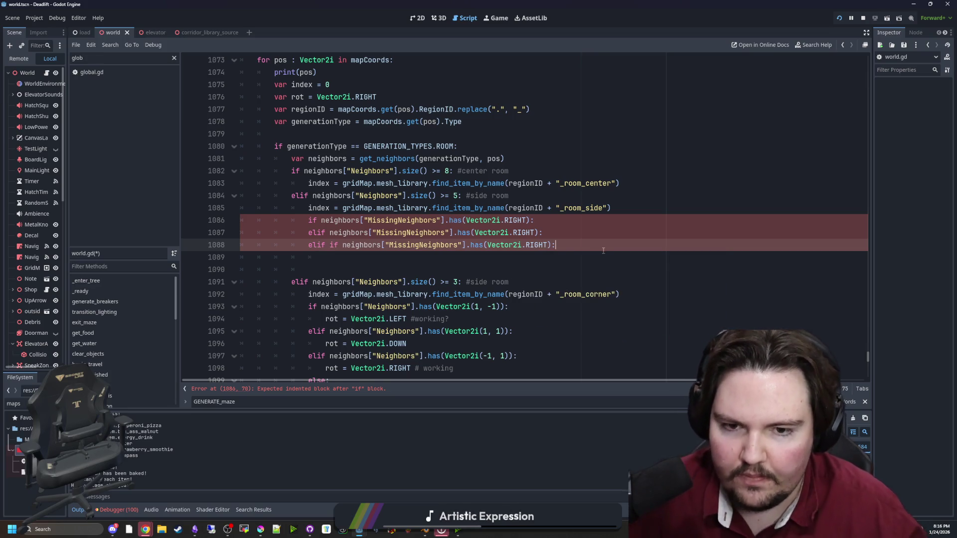
pyautogui.press('Return')
pyautogui.write('else:')
pyautogui.click(604, 250)
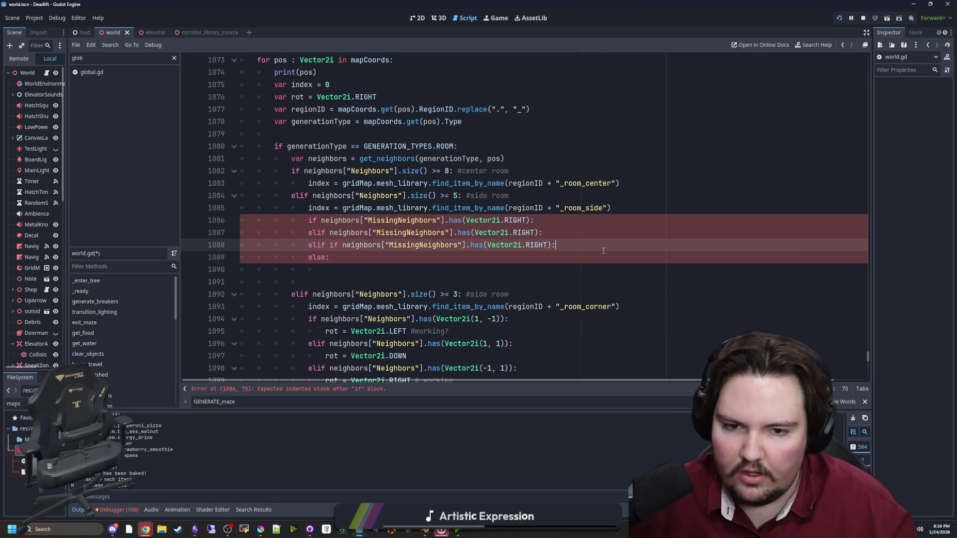
pyautogui.click(380, 257)
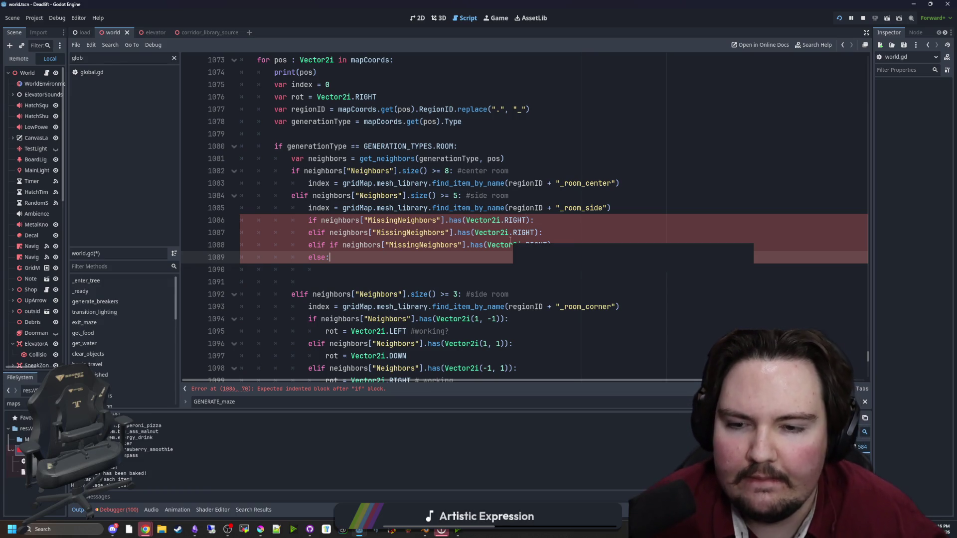
# Give the RIGHT branch the body 'rot = Vector2i.LEFT'.
pyautogui.click(569, 224)
pyautogui.press('Return')
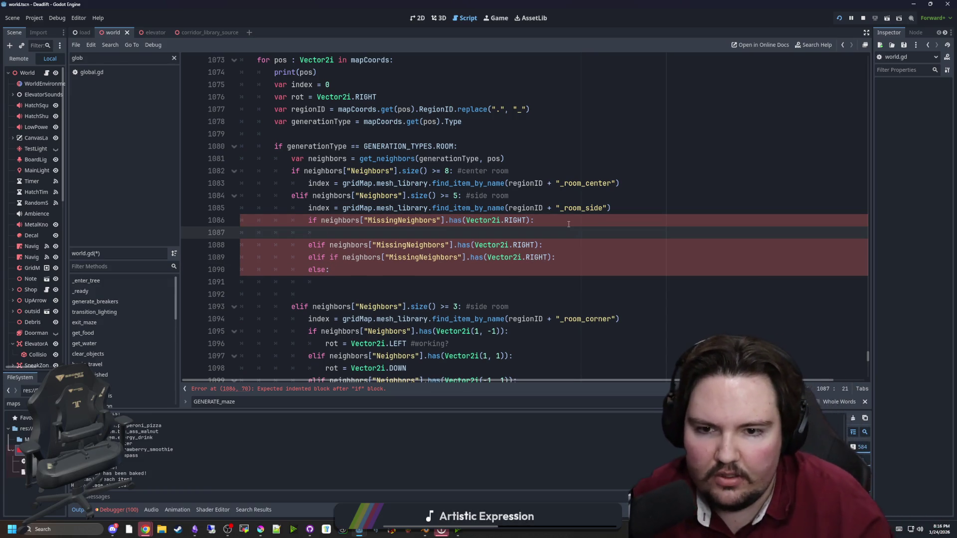
pyautogui.write('ROT')
pyautogui.press('BackSpace')
pyautogui.press('BackSpace')
pyautogui.press('BackSpace')
pyautogui.write('roi')
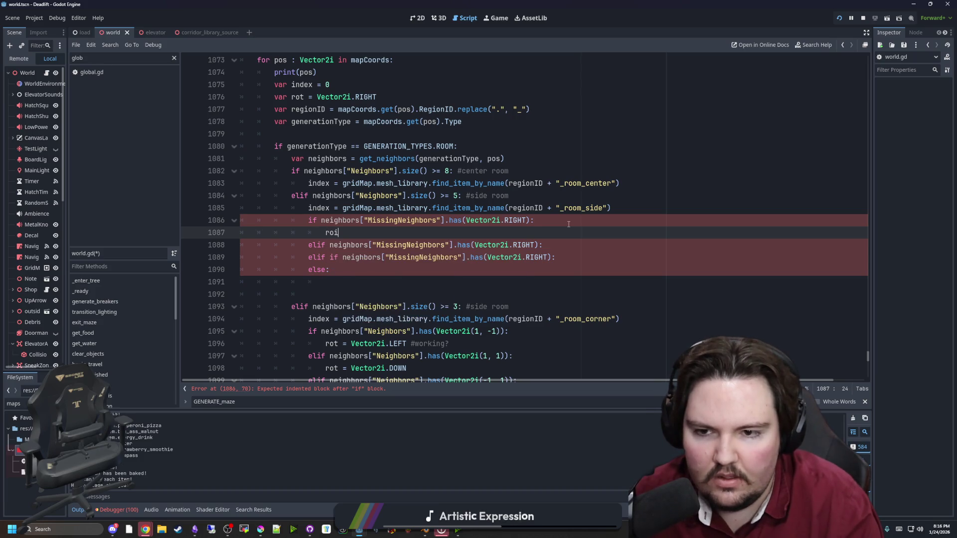
pyautogui.press('BackSpace')
pyautogui.write('t = Vector2')
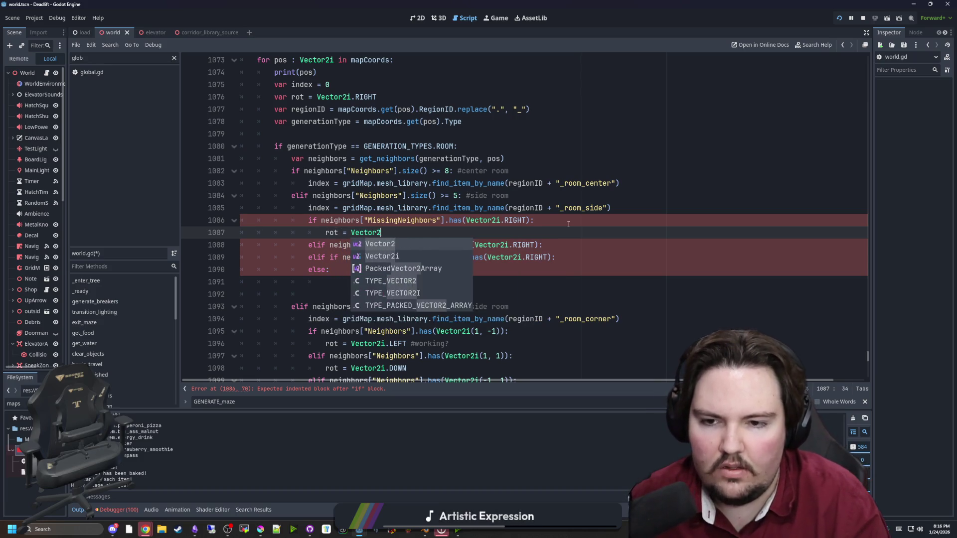
pyautogui.write('i.LEFT')
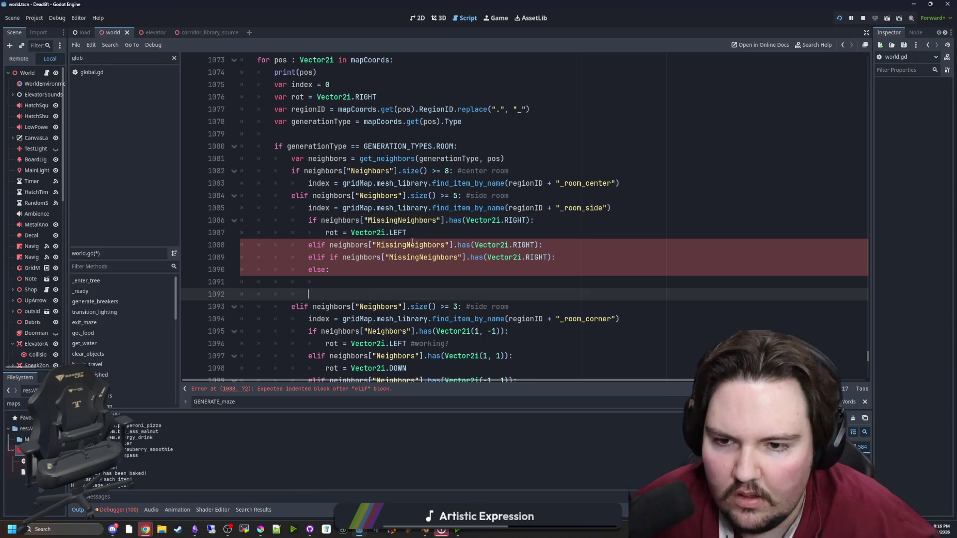
pyautogui.moveTo(408, 233); pyautogui.dragTo(327, 238)
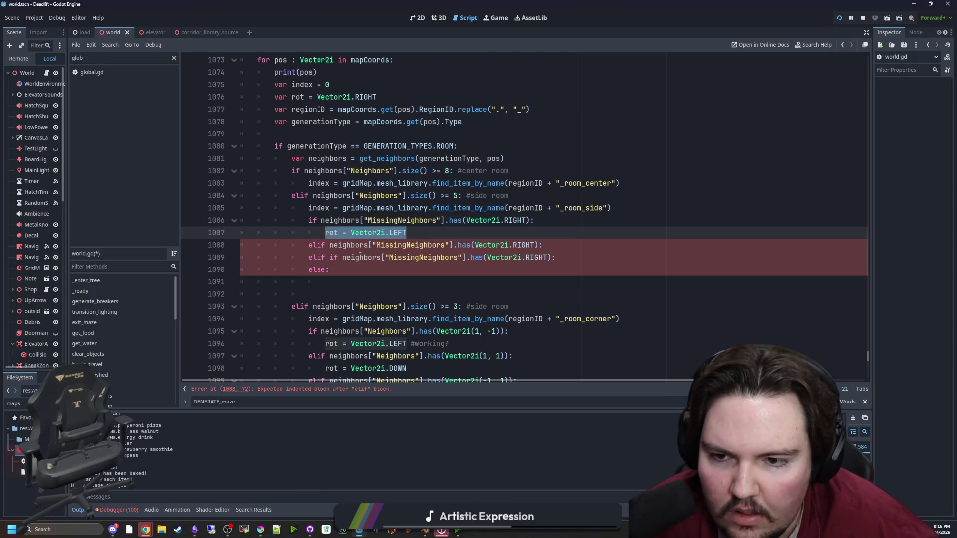
pyautogui.click(418, 232)
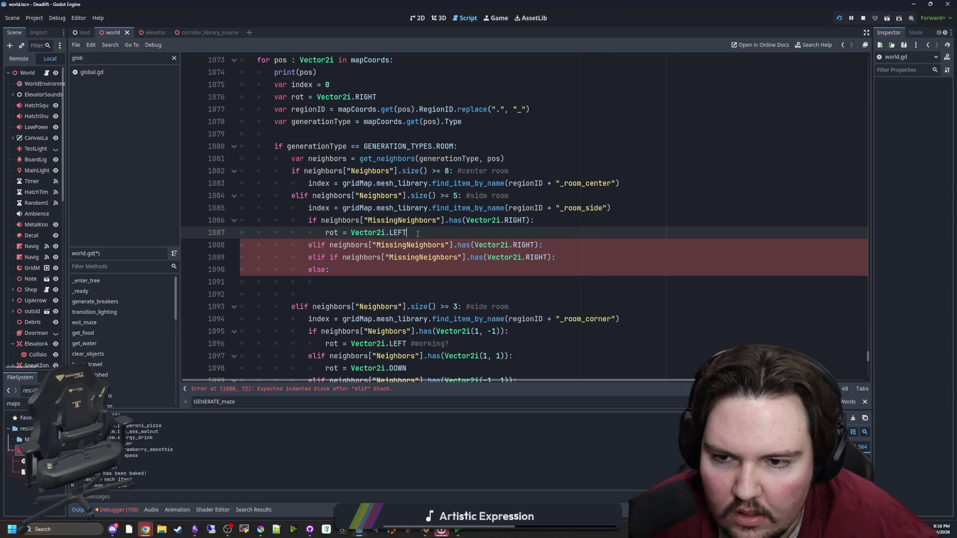
# Change the second branch condition to DOWN and the third to LEFT.
pyautogui.doubleClick(522, 245)
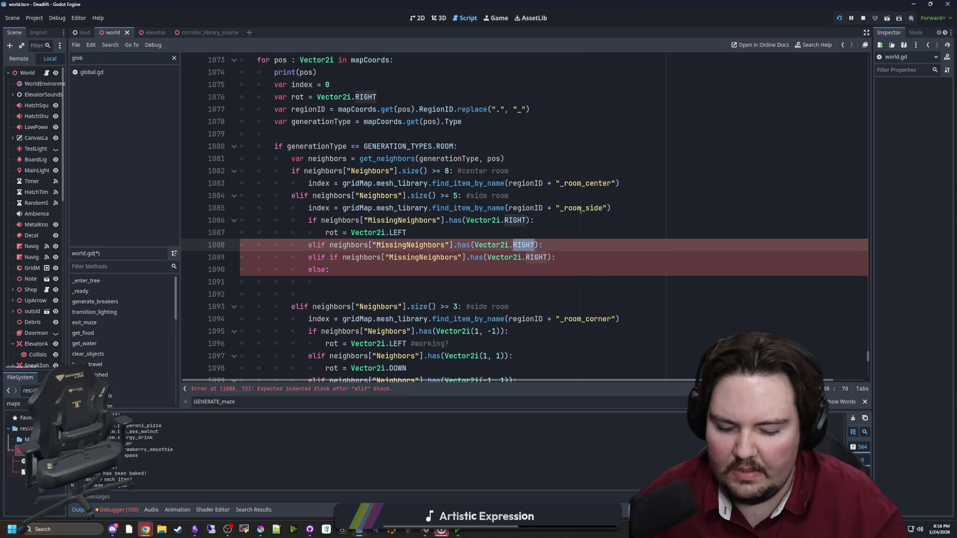
pyautogui.write('DOWN')
pyautogui.doubleClick(523, 258)
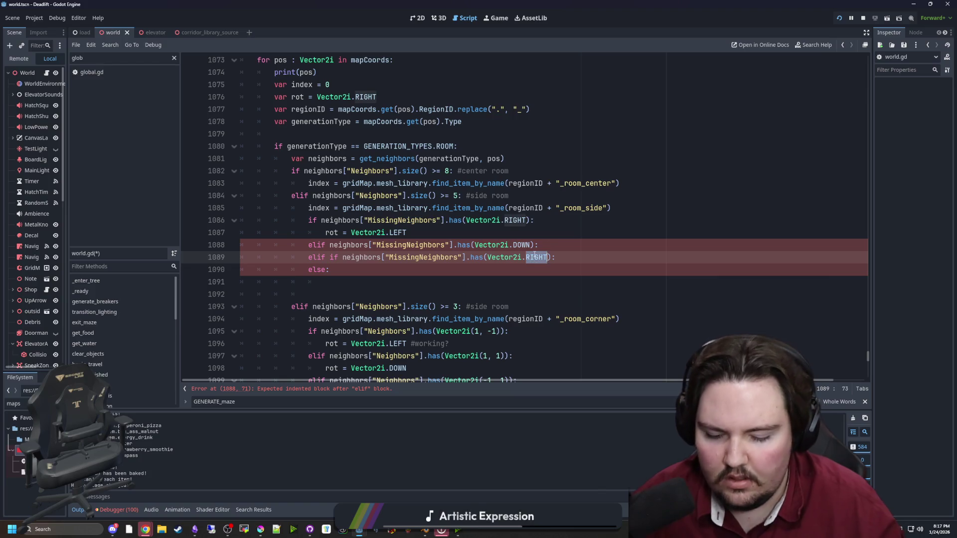
pyautogui.write('LEFT')
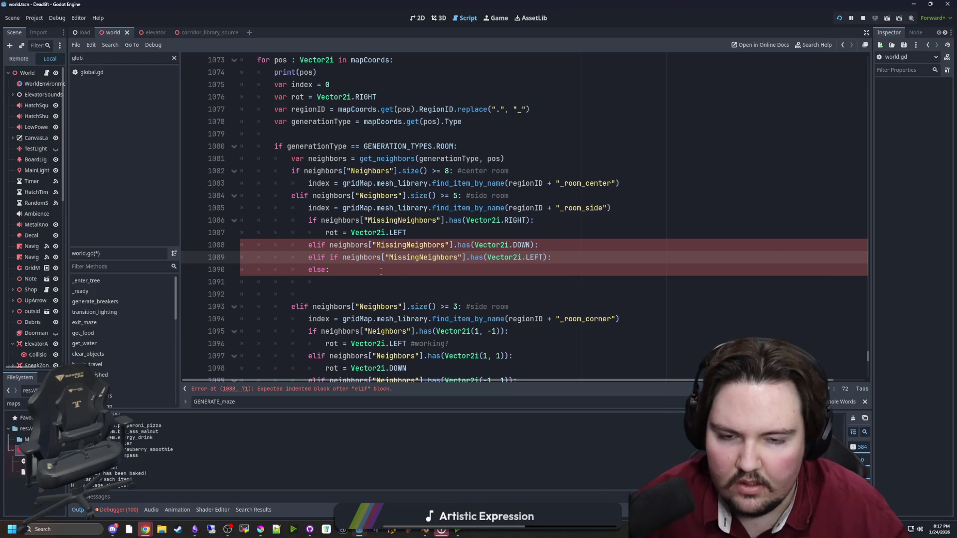
pyautogui.click(338, 273)
# Copy the rot assignment under the LEFT condition, setting it to Vector2i.RIGHT.
pyautogui.moveTo(407, 233); pyautogui.dragTo(325, 233)
pyautogui.hotkey('ctrl', 'c')
pyautogui.click(554, 256)
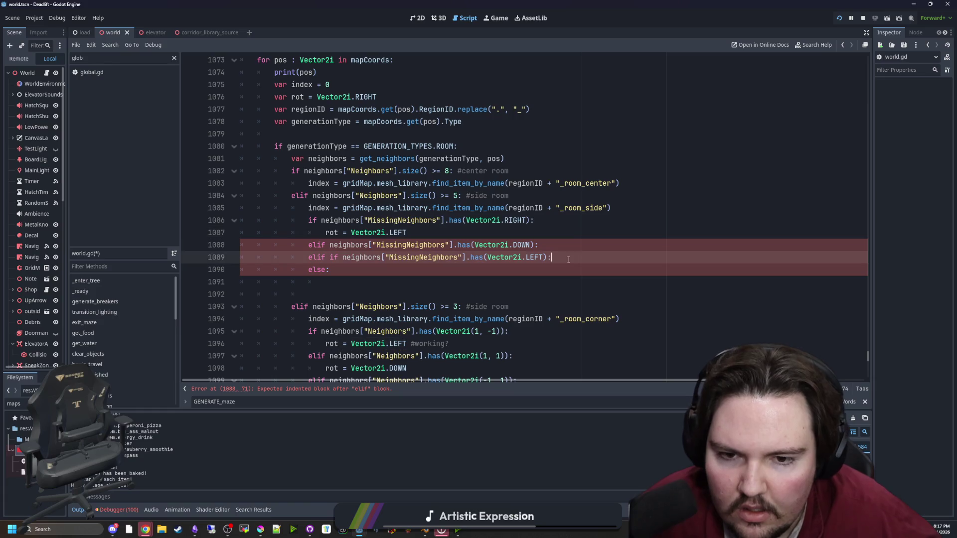
pyautogui.press('Return')
pyautogui.hotkey('ctrl', 'v')
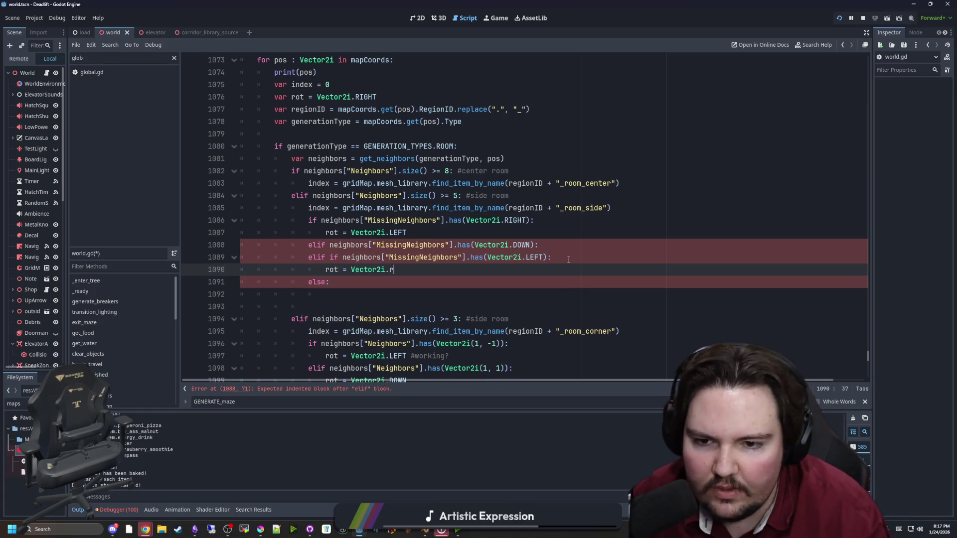
pyautogui.press('Return')
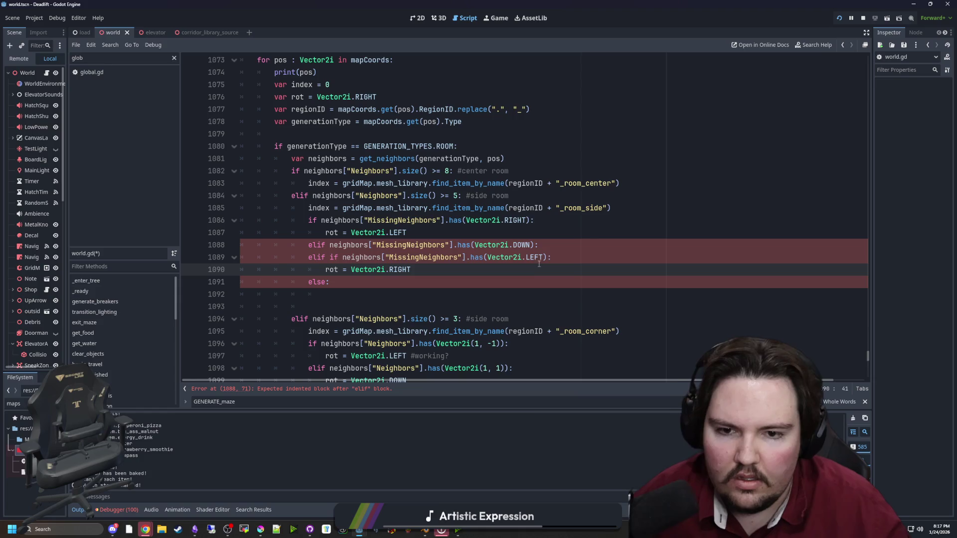
pyautogui.click(480, 276)
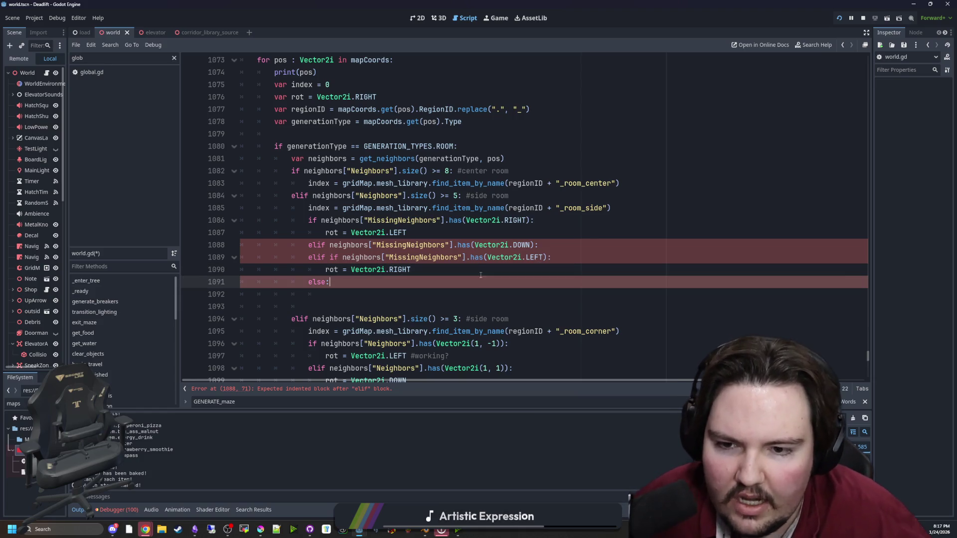
# Put Vector2i.DOWN on the new line under the DOWN condition.
pyautogui.click(541, 244)
pyautogui.press('Return')
pyautogui.click(520, 224)
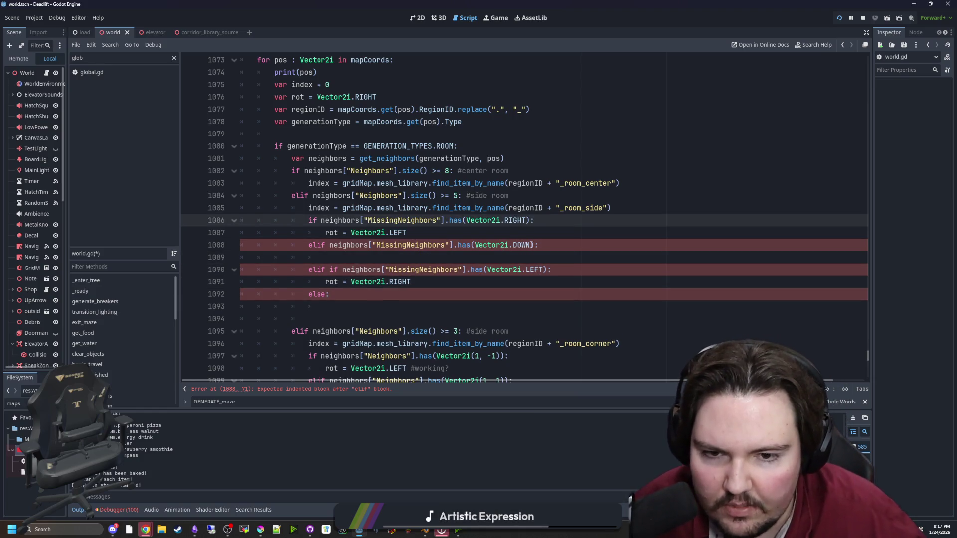
pyautogui.click(534, 245)
pyautogui.moveTo(531, 244); pyautogui.dragTo(474, 245)
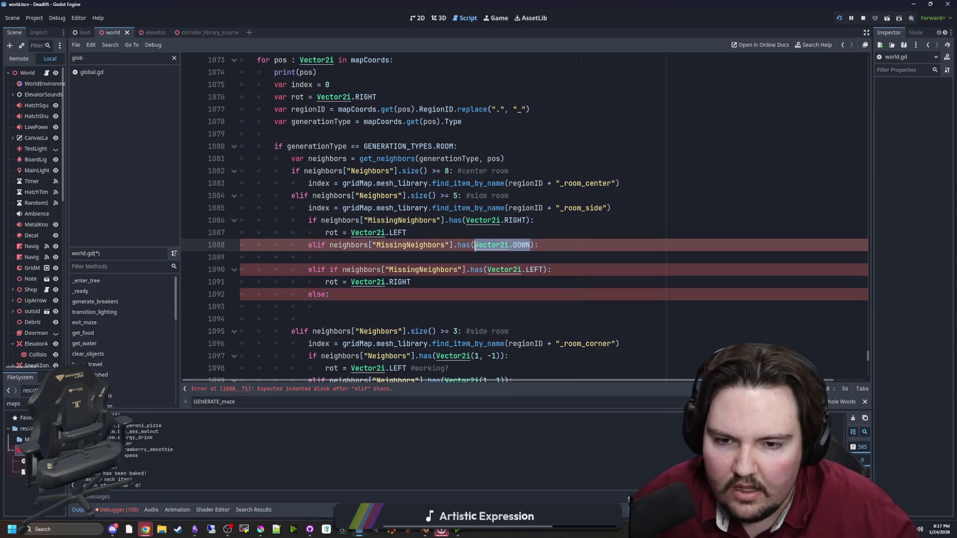
pyautogui.hotkey('ctrl', 'c')
pyautogui.click(409, 257)
pyautogui.hotkey('ctrl', 'v')
# Add the Vector2i.UP fallback value under else:.
pyautogui.click(409, 295)
pyautogui.press('Return')
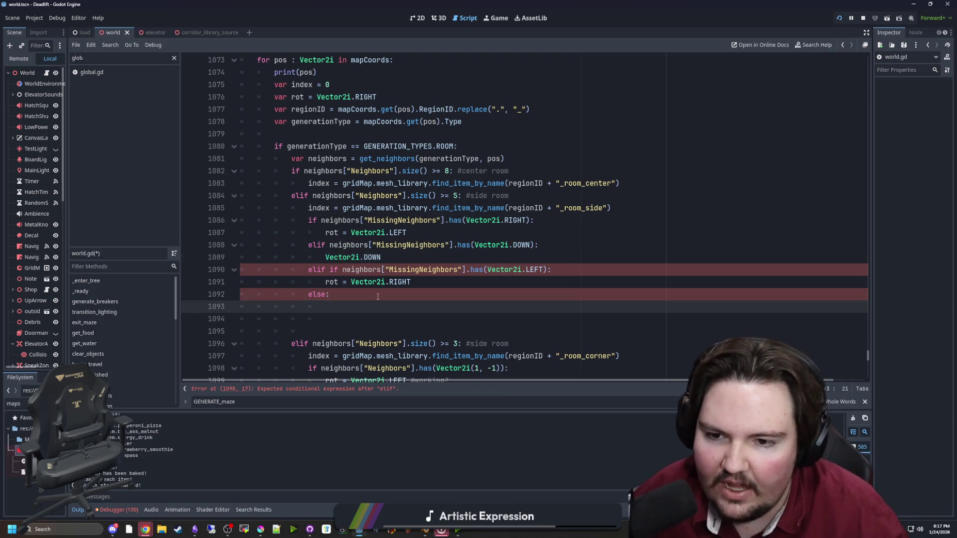
pyautogui.hotkey('ctrl', 'v')
pyautogui.press('BackSpace')
pyautogui.press('BackSpace')
pyautogui.press('BackSpace')
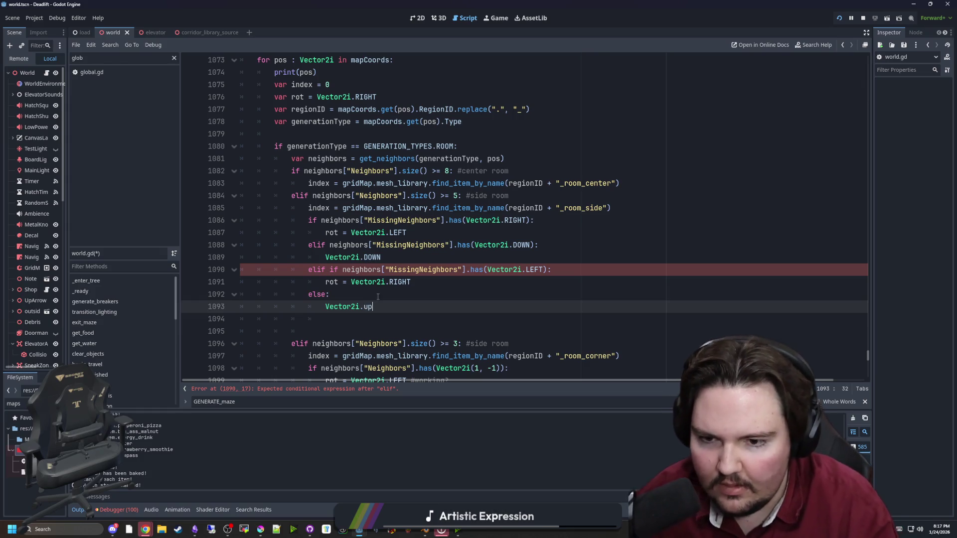
pyautogui.click(378, 297)
# Delete the stray 'if' from line 1090.
pyautogui.click(418, 257)
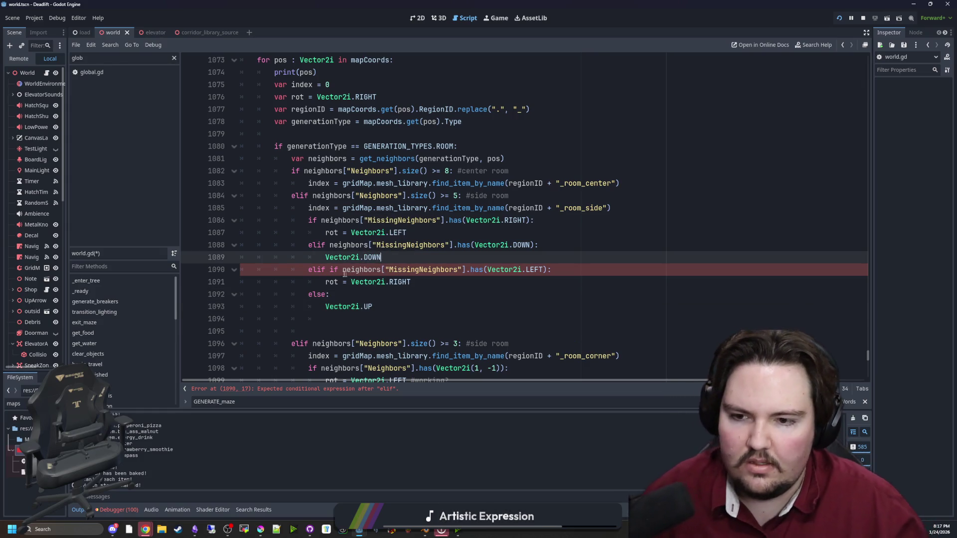
pyautogui.press('Down')
pyautogui.press('BackSpace')
pyautogui.press('BackSpace')
pyautogui.press('BackSpace')
pyautogui.press('Up')
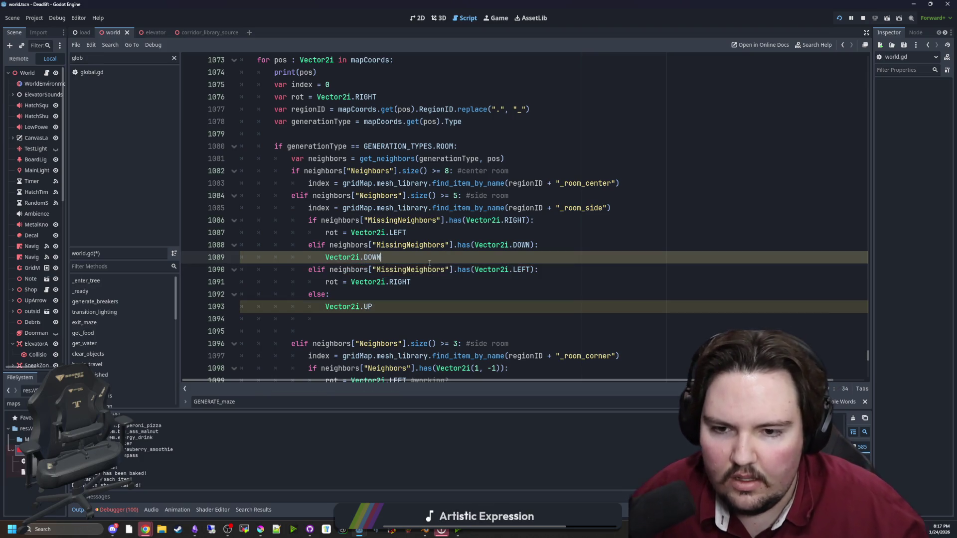
# Prefix the DOWN and UP values with 'rot =' and save world.gd.
pyautogui.doubleClick(332, 281)
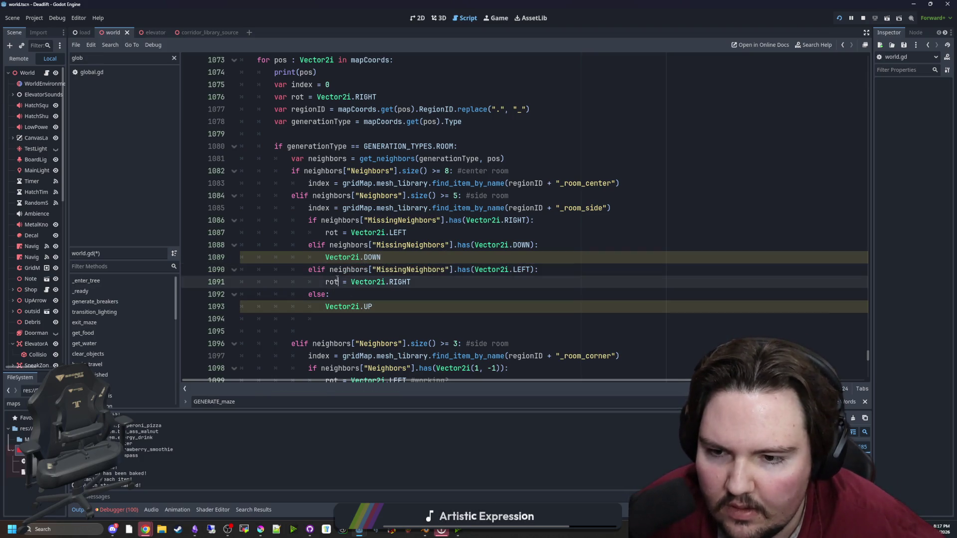
pyautogui.hotkey('ctrl', 'c')
pyautogui.click(326, 306)
pyautogui.hotkey('ctrl', 'v')
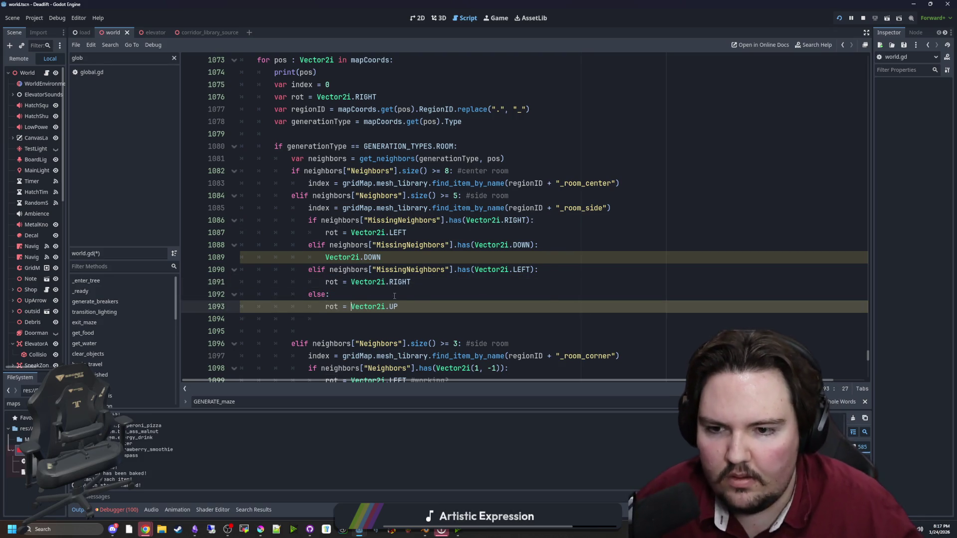
pyautogui.keyDown('ctrl'); pyautogui.click(346, 257); pyautogui.keyUp('ctrl')
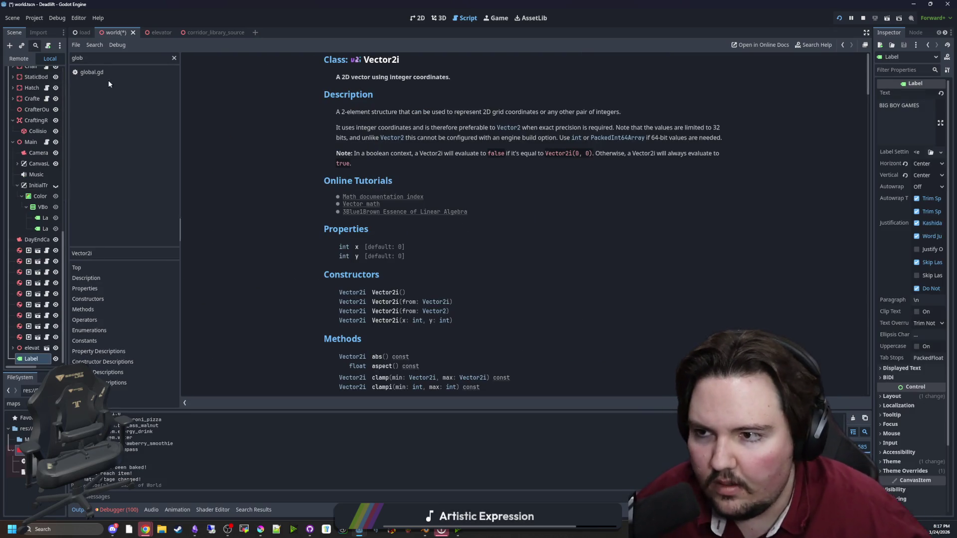
pyautogui.scroll(10, 57, 87)
pyautogui.hotkey('alt', 'Left')
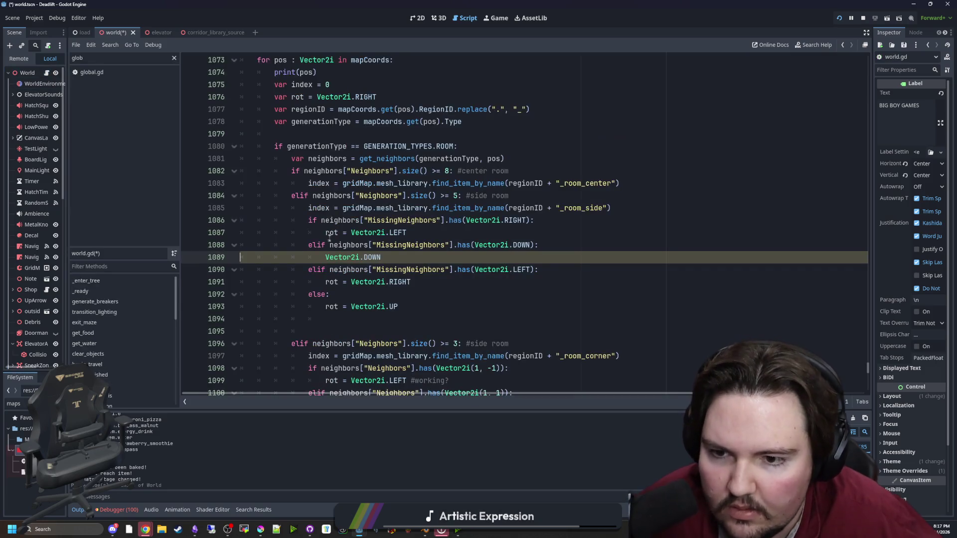
pyautogui.hotkey('ctrl', 'v')
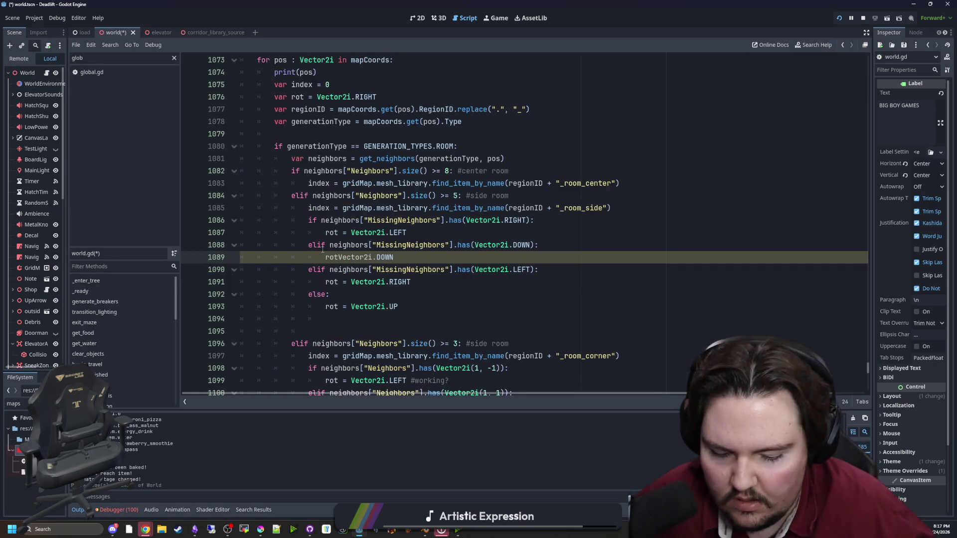
pyautogui.write('=')
pyautogui.click(473, 231)
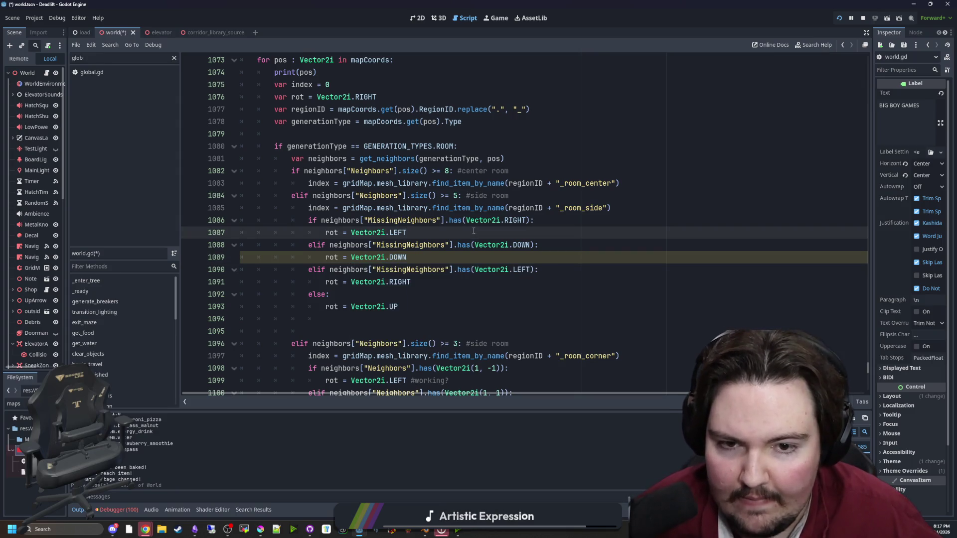
pyautogui.hotkey('ctrl', 's')
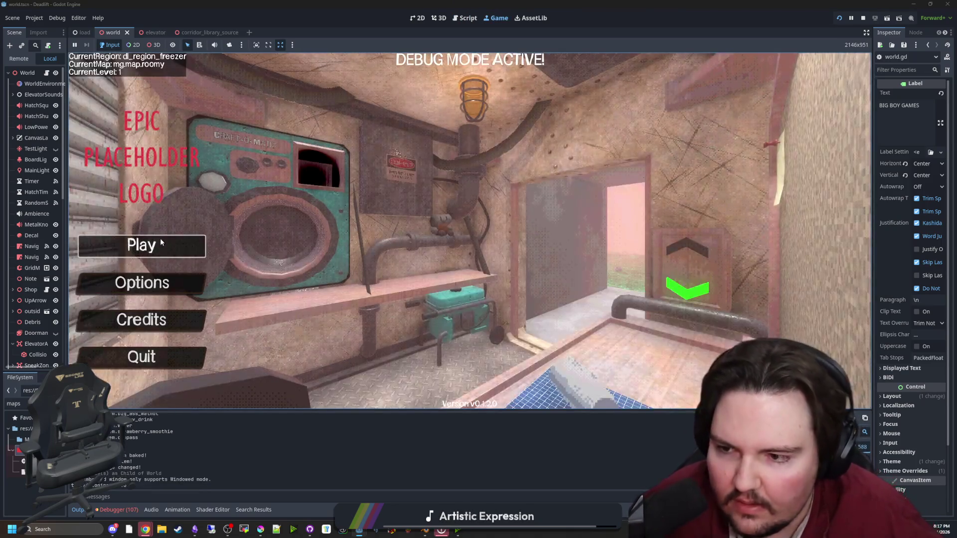
# Start a new game, walk from the elevator into the freezer room, and pause.
pyautogui.click(152, 252)
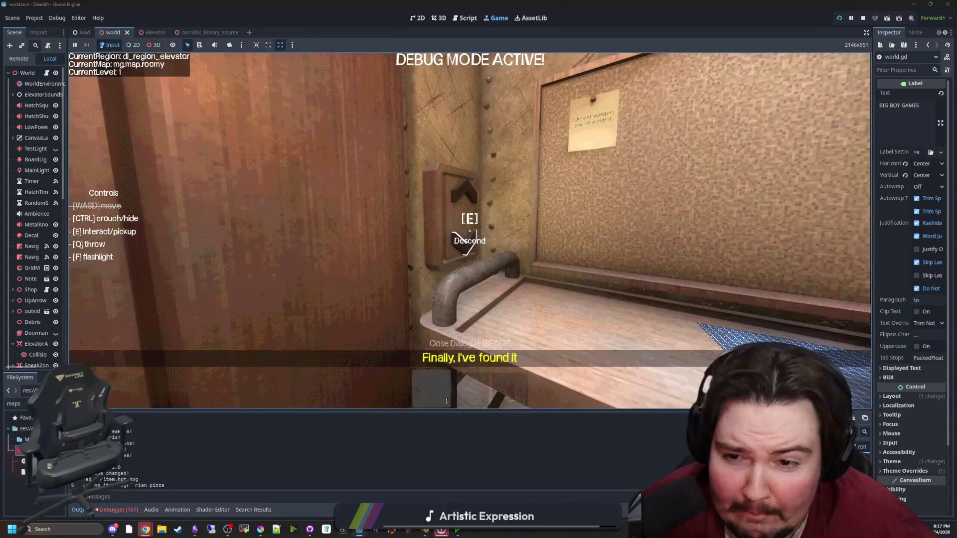
pyautogui.press('w')
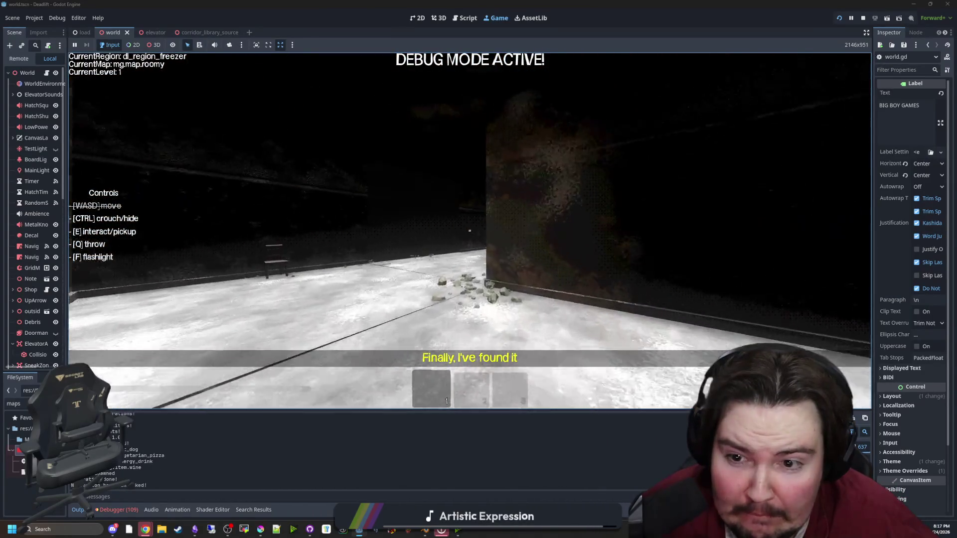
pyautogui.moveTo(469, 231)
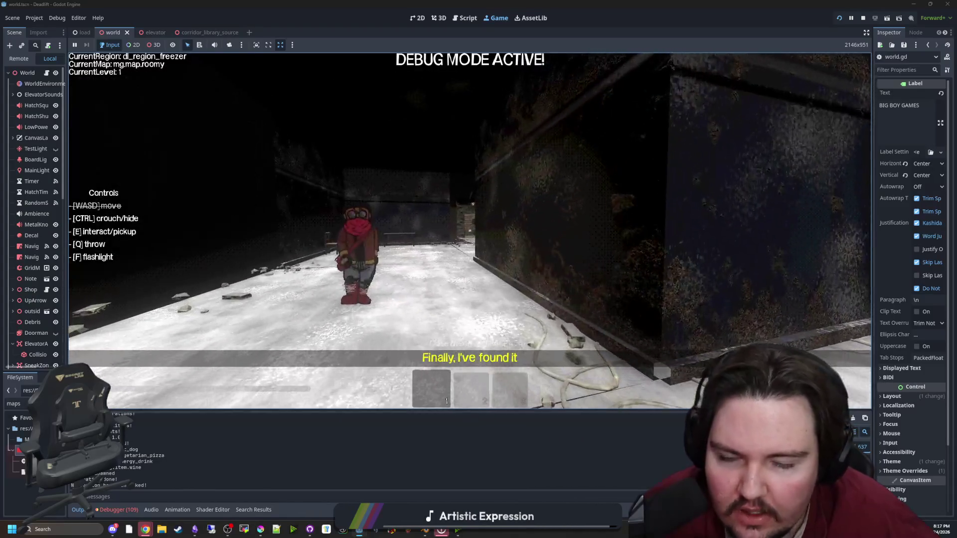
pyautogui.press('Escape')
# Set line 1087 to RIGHT, line 1091 to LEFT, fallback line 1093 to DOWN, and save.
pyautogui.hotkey('ctrl', 'F3')
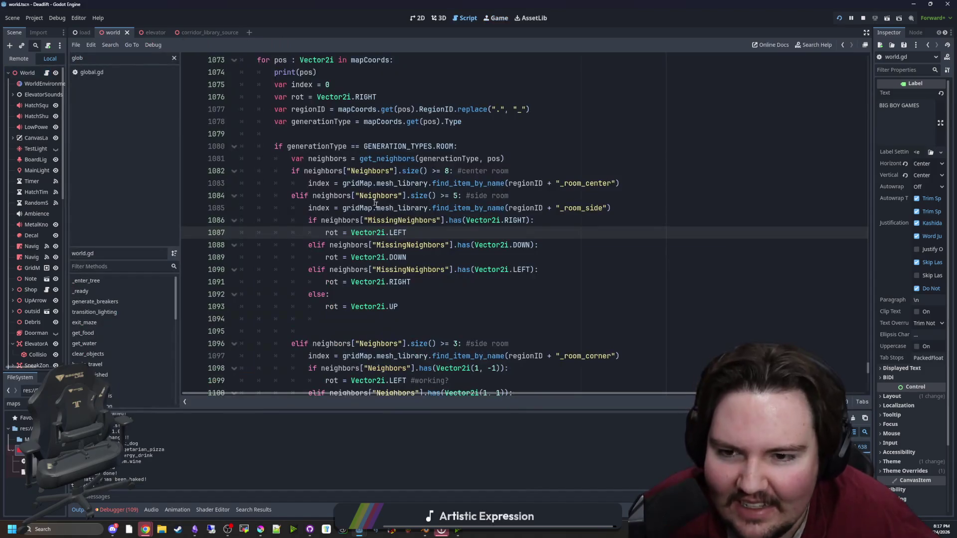
pyautogui.doubleClick(402, 233)
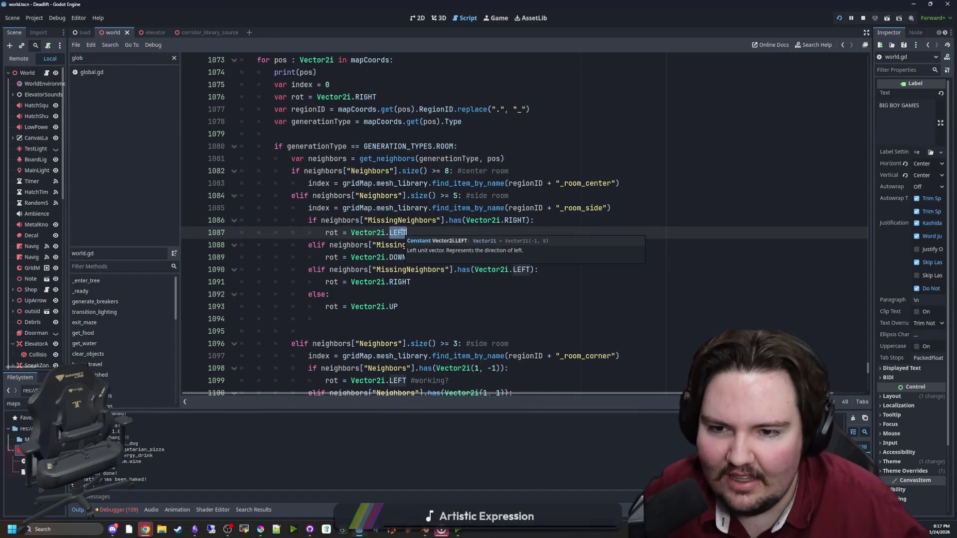
pyautogui.write('RIGH')
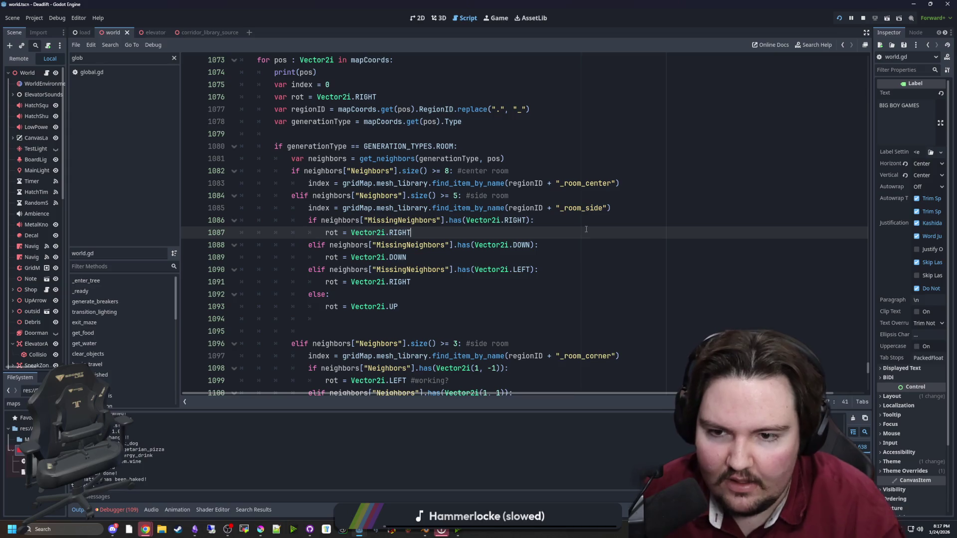
pyautogui.doubleClick(409, 282)
pyautogui.write('LEFT')
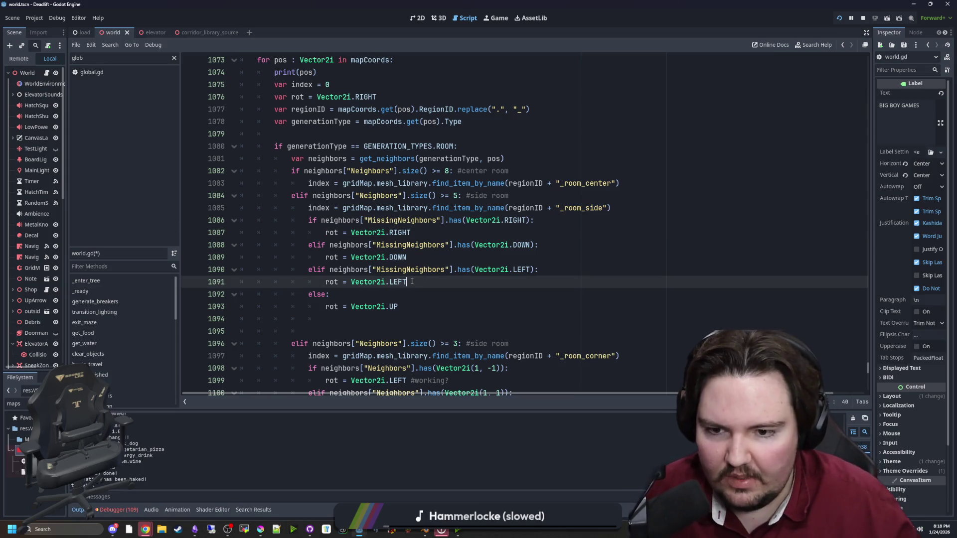
pyautogui.doubleClick(392, 257)
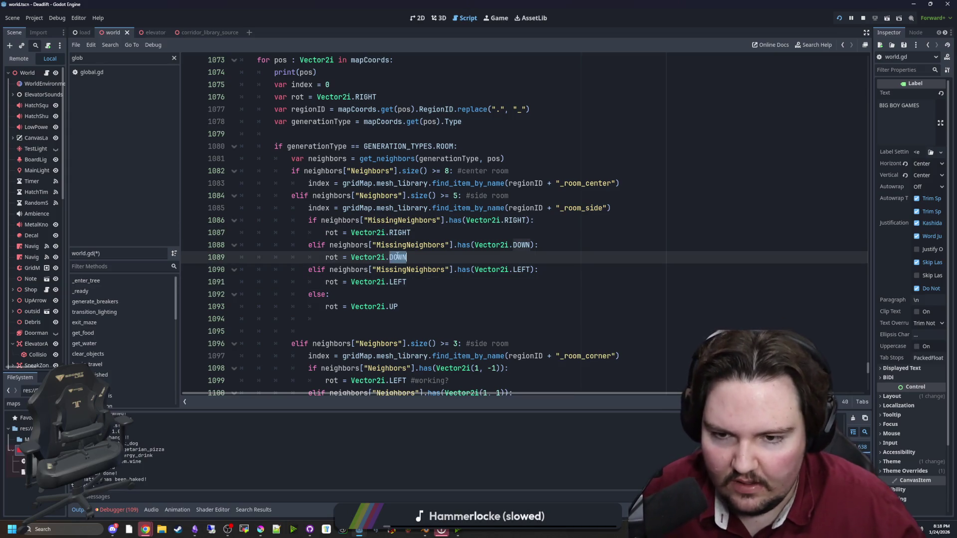
pyautogui.click(399, 306)
pyautogui.press('BackSpace')
pyautogui.write('DOWN')
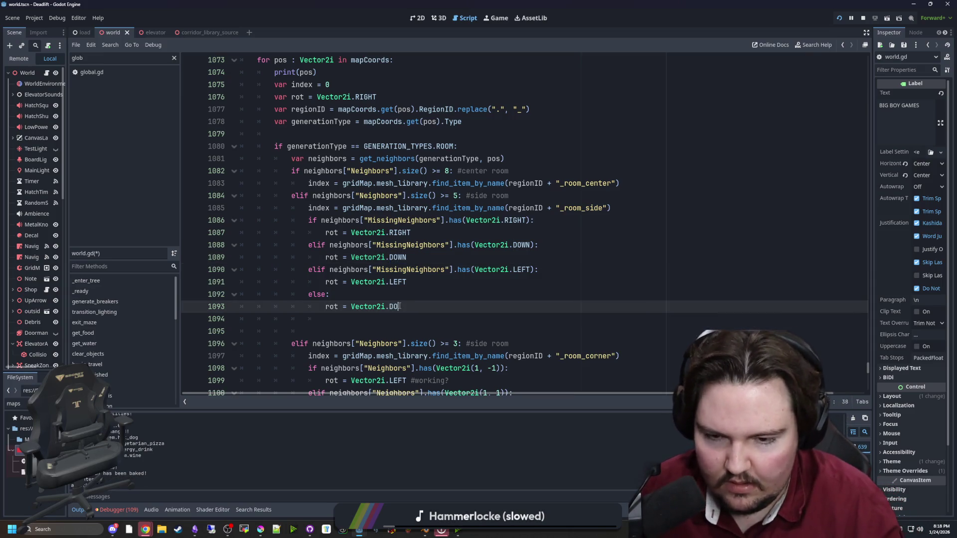
pyautogui.click(428, 256)
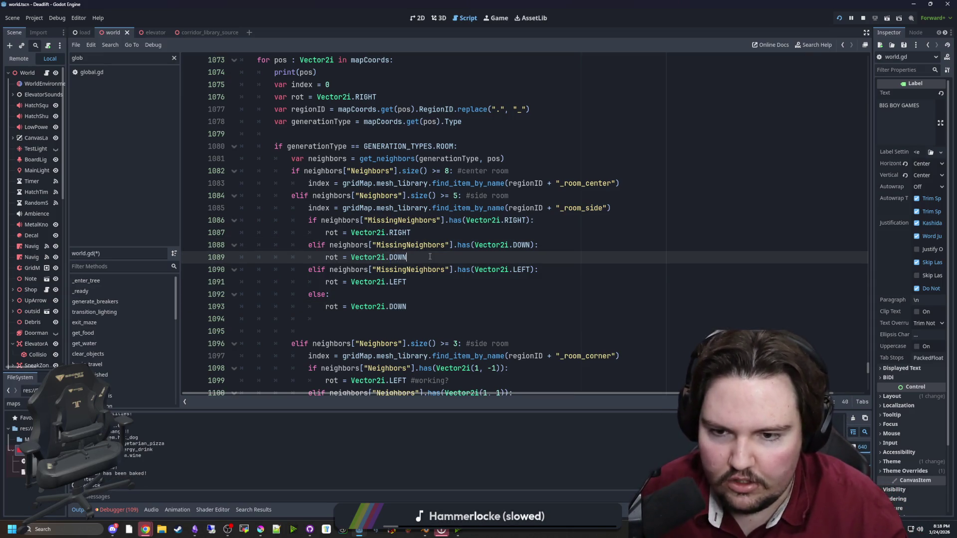
pyautogui.write('UP')
pyautogui.hotkey('ctrl', 's')
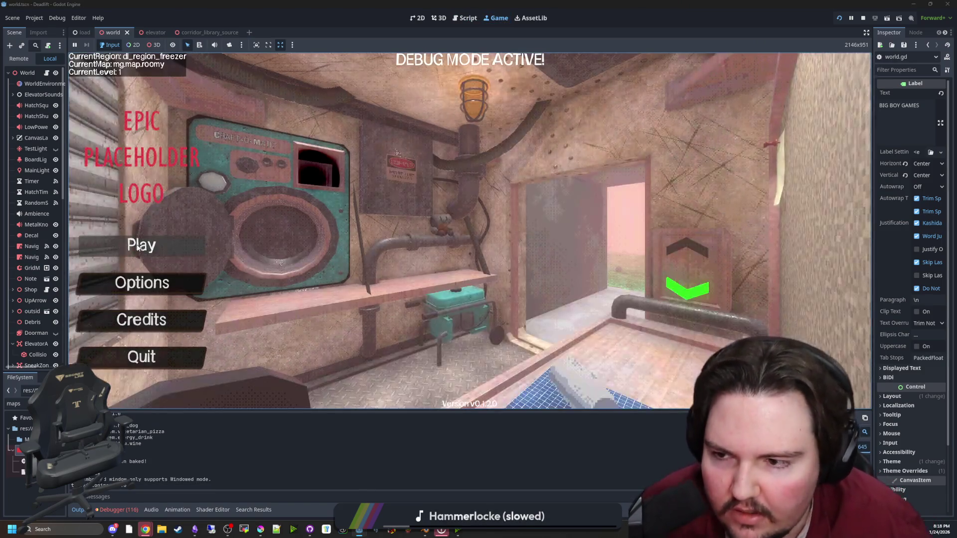
# Ride down to level 1, walk into the freezer, pause, and switch to the overhead camera.
pyautogui.press('w')
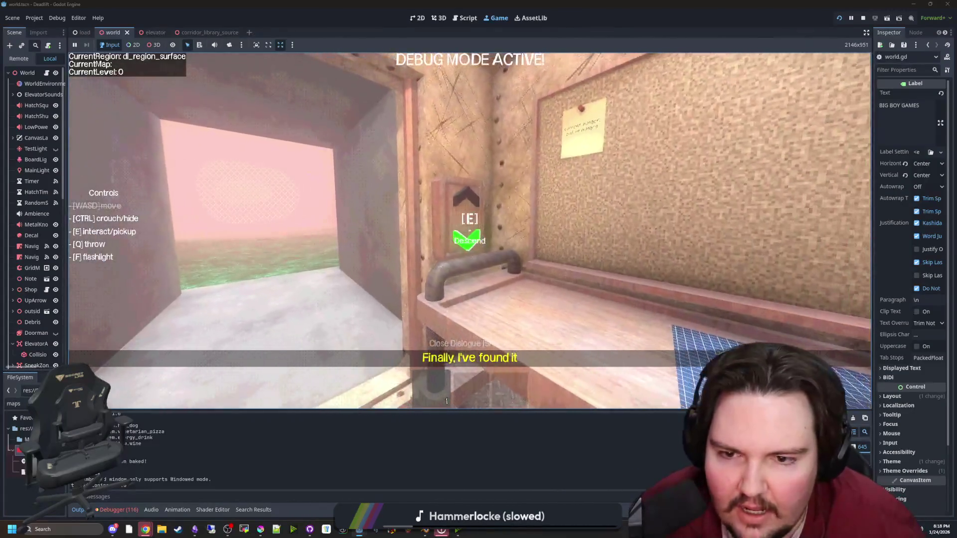
pyautogui.press('w')
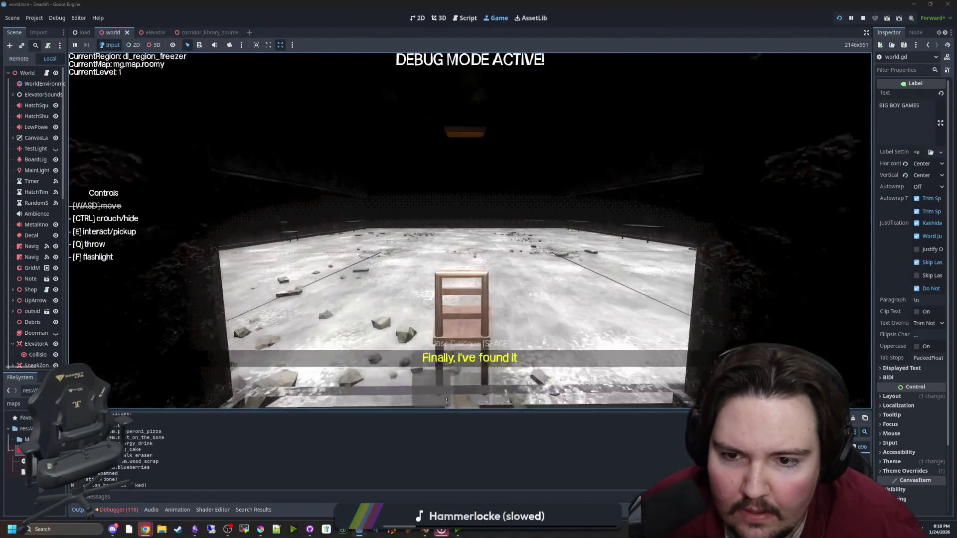
pyautogui.press('Escape')
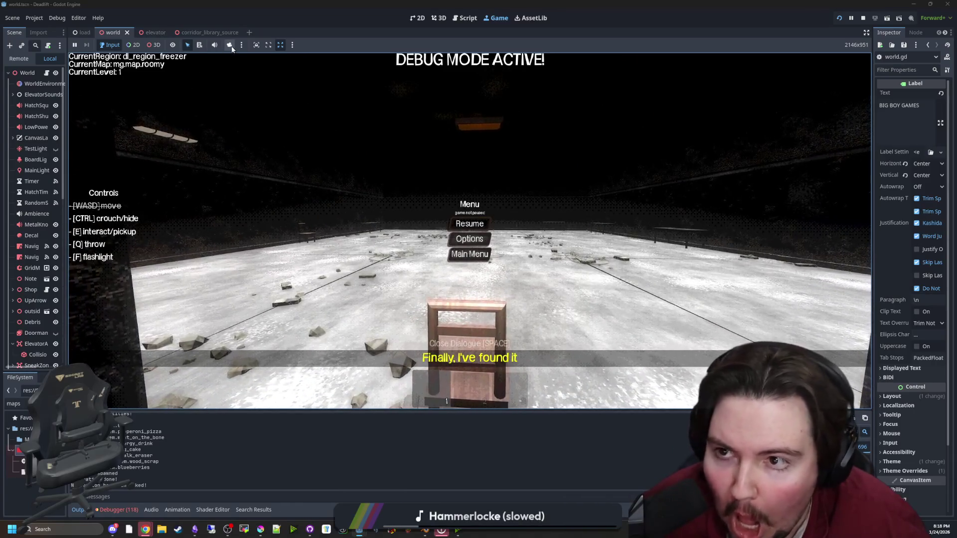
pyautogui.click(159, 48)
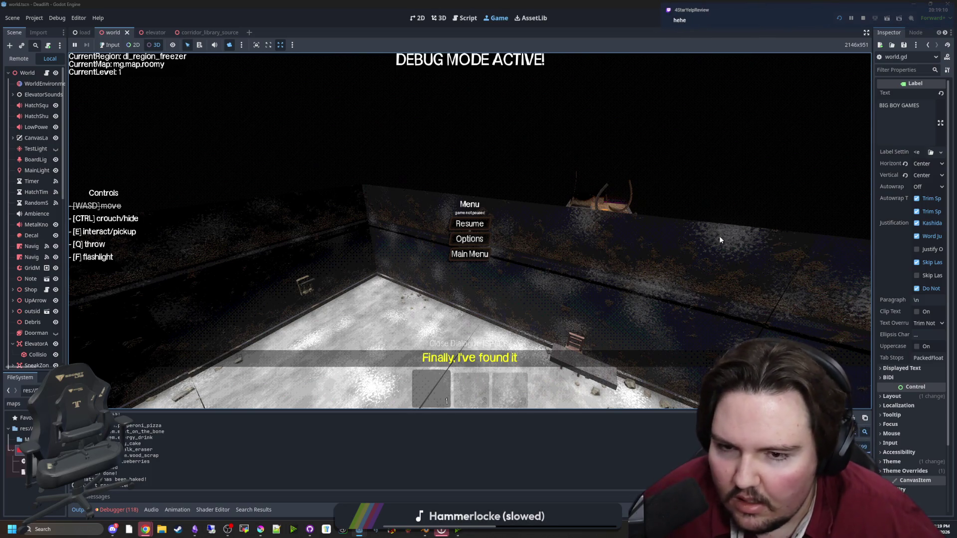
# Select the GridMap in the paused game view to show its remote properties.
pyautogui.click(483, 225)
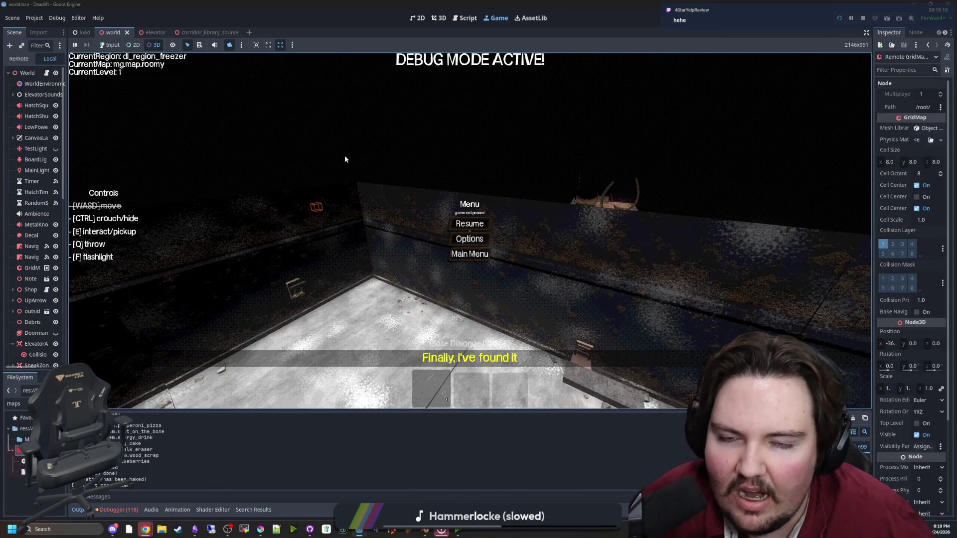